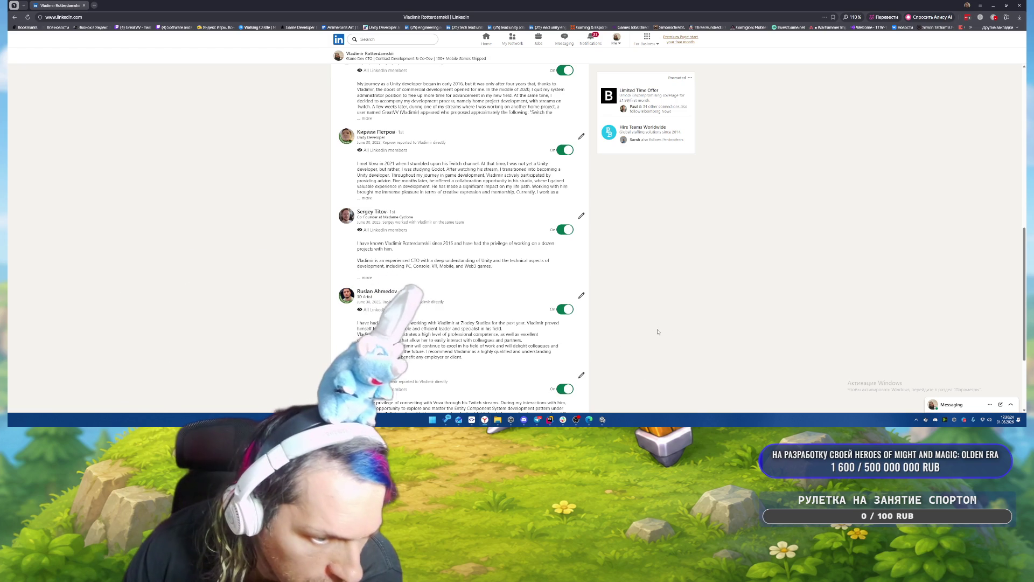
# Scroll to the top of the Received recommendations, then bring the Unity project forward.
pyautogui.scroll(4, 658, 331)
pyautogui.scroll(4, 658, 332)
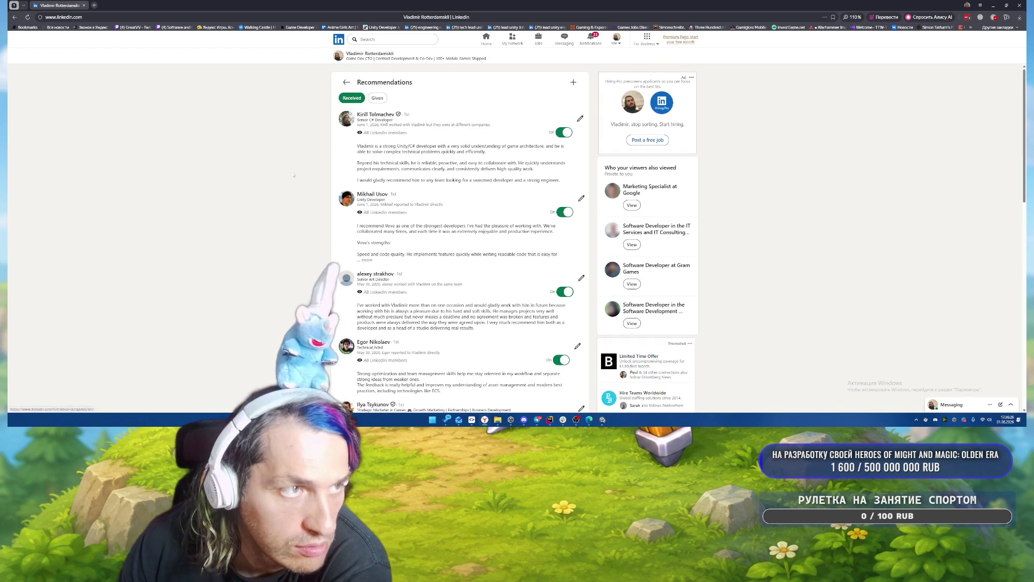
pyautogui.hotkey('alt', 'Tab')
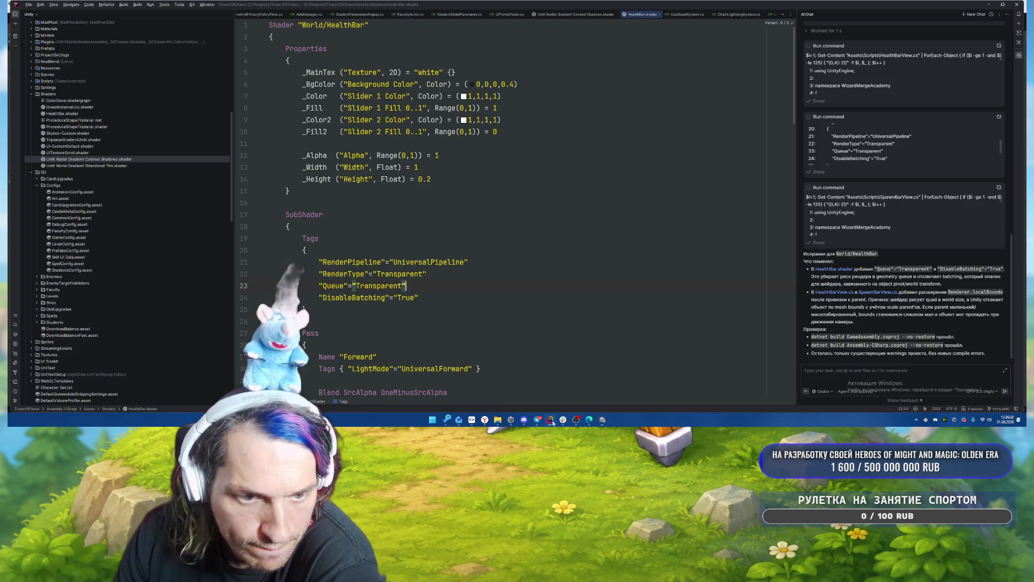
# Switch to Rider's shader code and peek at the Unity editor behind it.
pyautogui.click(551, 421)
pyautogui.click(552, 421)
pyautogui.click(551, 421)
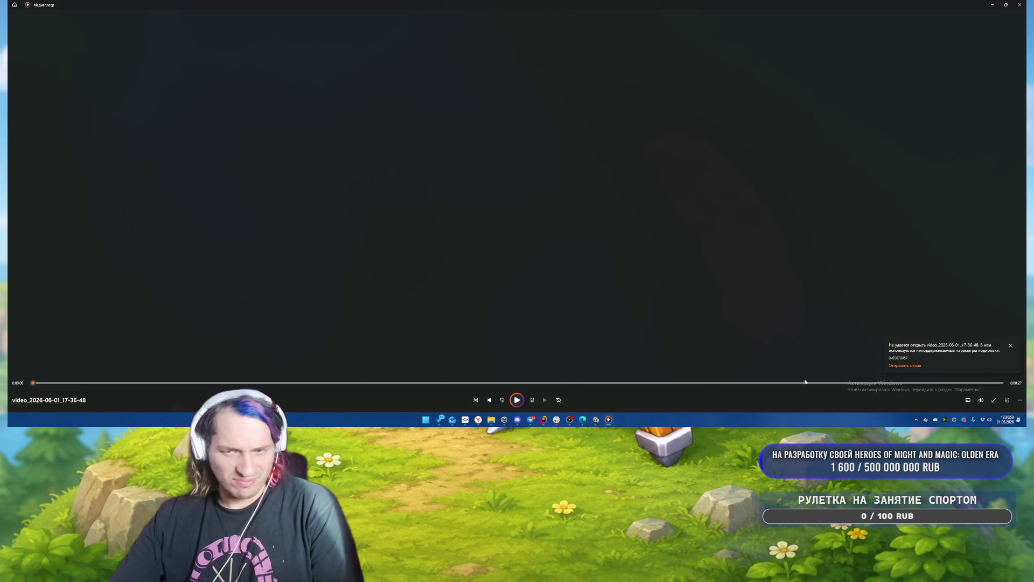
# Check the volume, then close Media Player since it cannot play the recorded video.
pyautogui.click(981, 400)
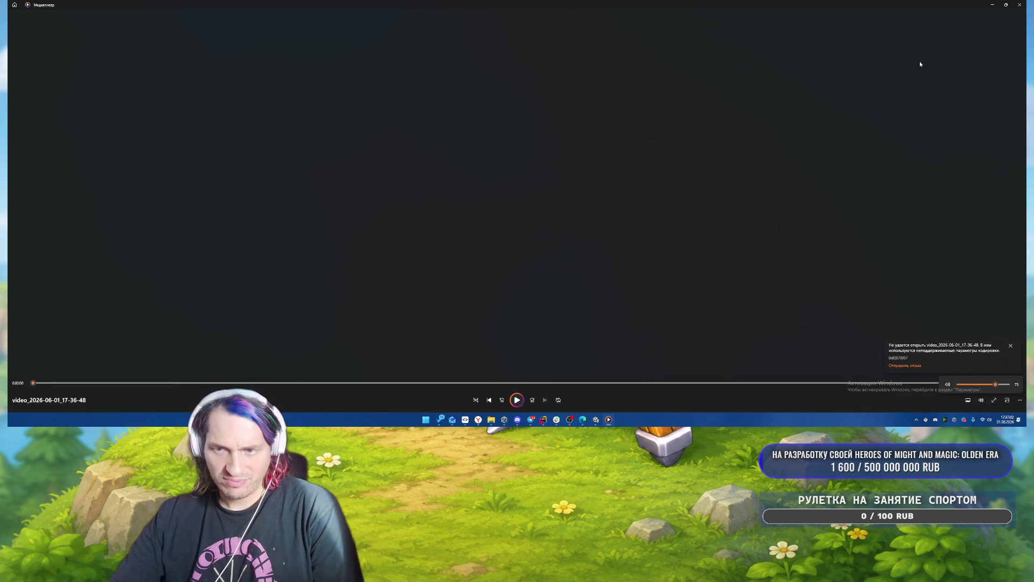
pyautogui.click(1020, 5)
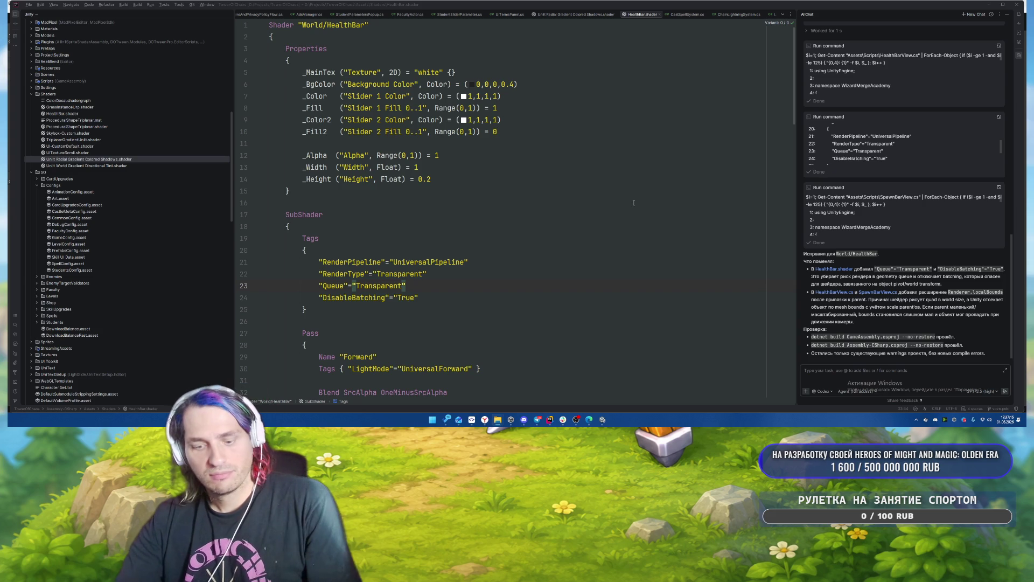
# Launch VLC media player from Start search and dismiss its network-access prompt.
pyautogui.press('super')
pyautogui.write('мдс')
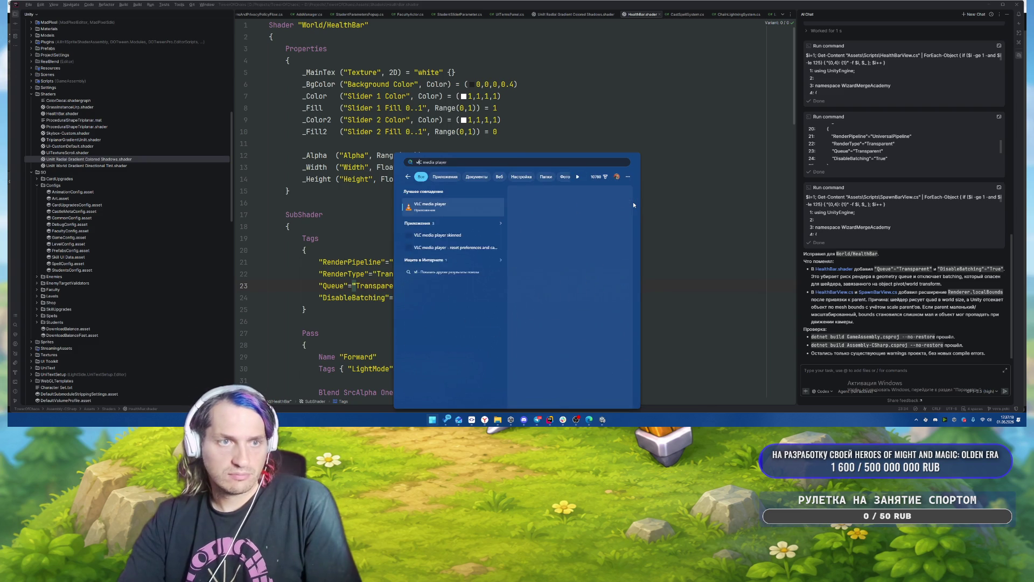
pyautogui.press('Return')
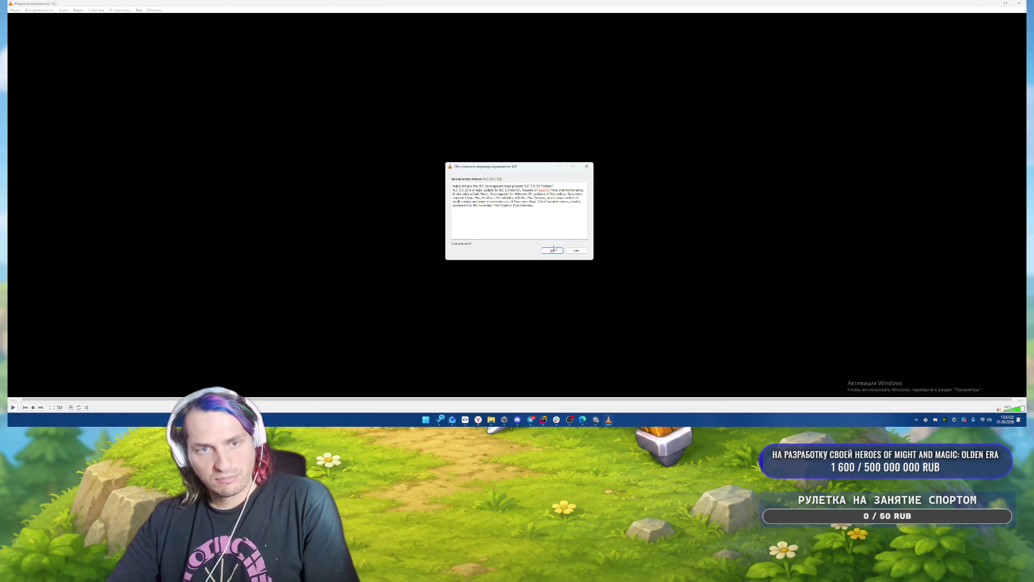
pyautogui.click(576, 252)
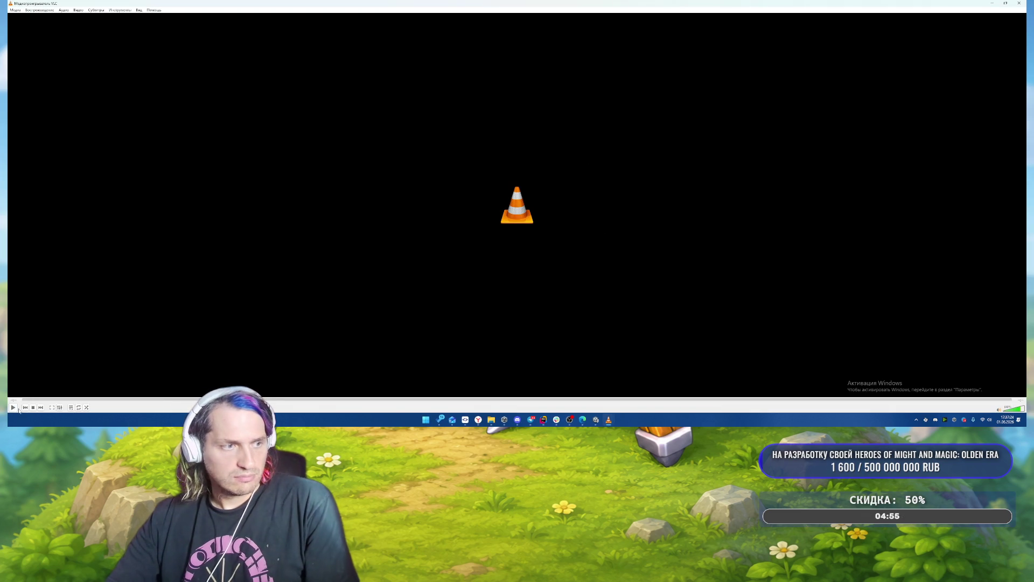
# Cancel the open-file dialog and mute VLC's sound.
pyautogui.hotkey('ctrl', 'o')
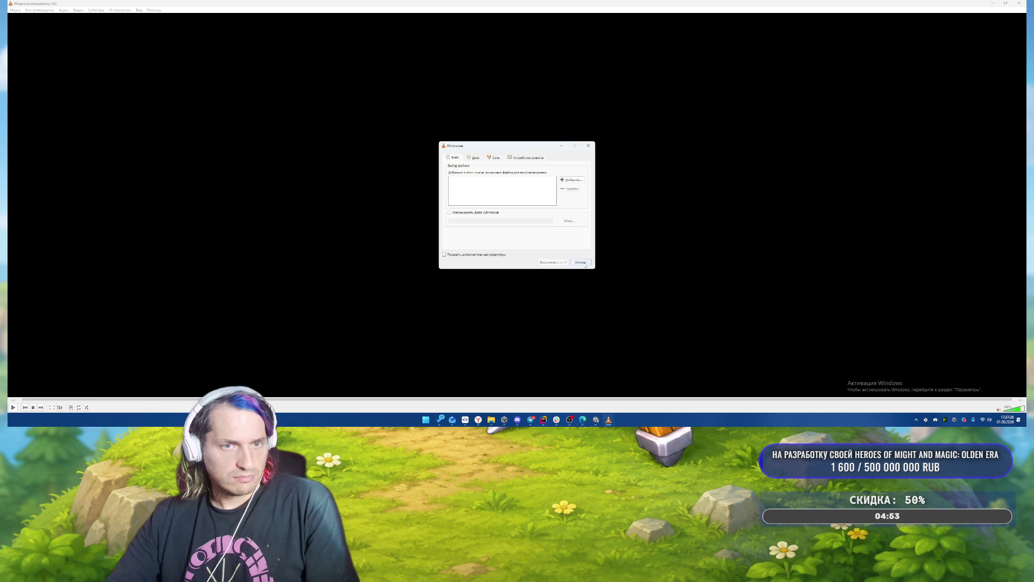
pyautogui.click(585, 265)
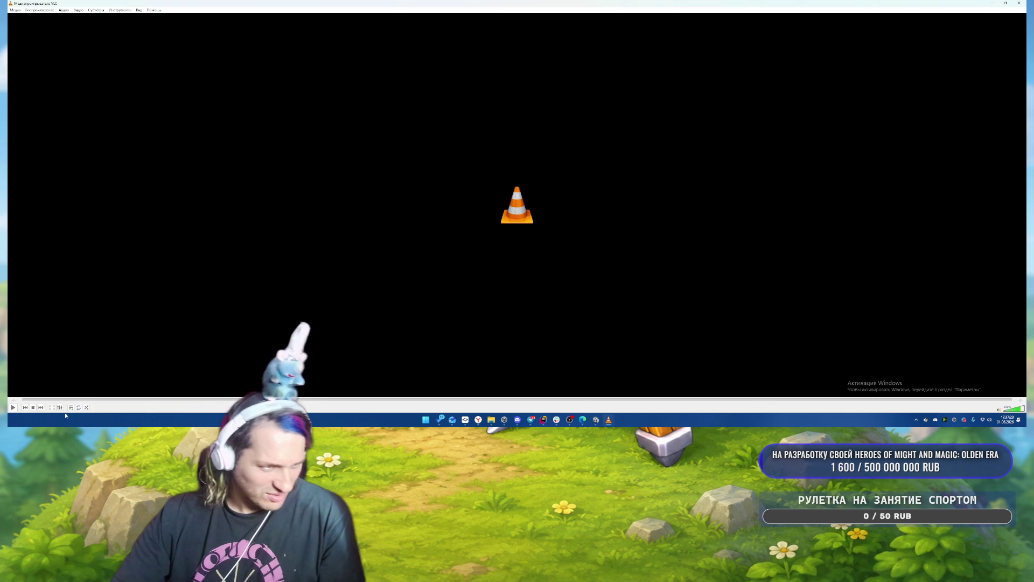
pyautogui.press('m')
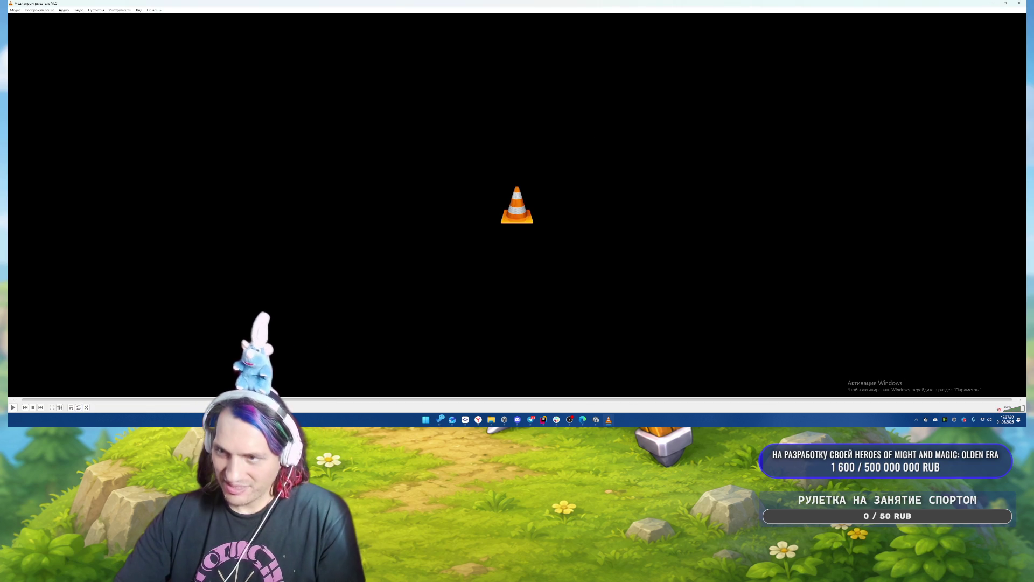
pyautogui.click(609, 420)
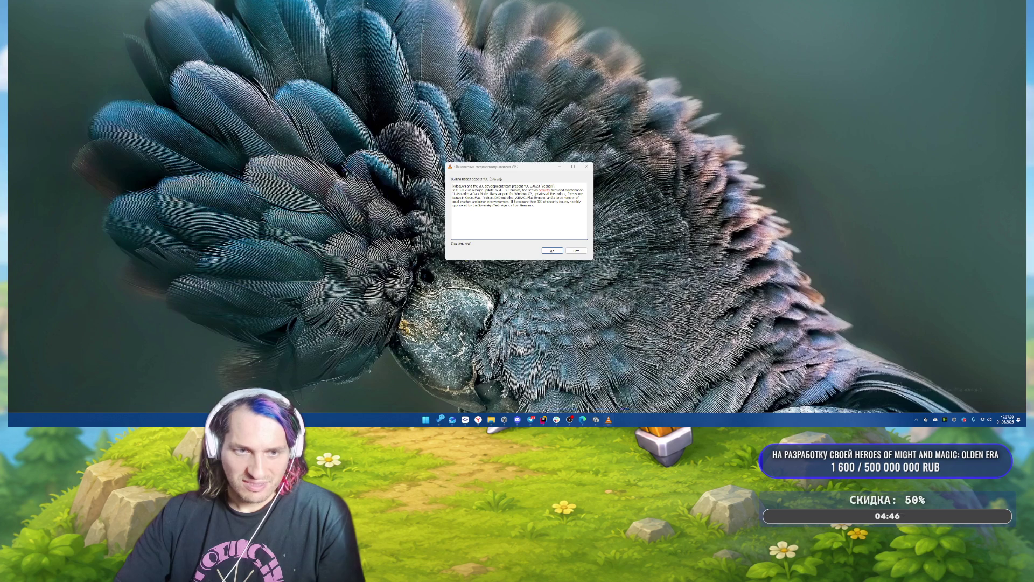
# Dismiss VLC's update notice, replay the battle video from the start, pause, and return to Rider's AI chat.
pyautogui.click(641, 401)
pyautogui.press('Escape')
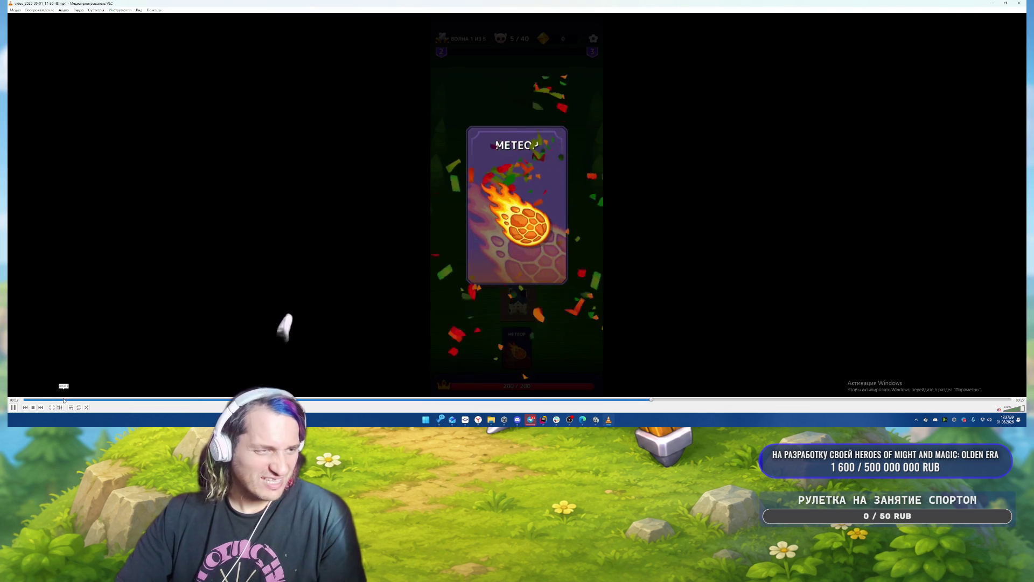
pyautogui.click(33, 399)
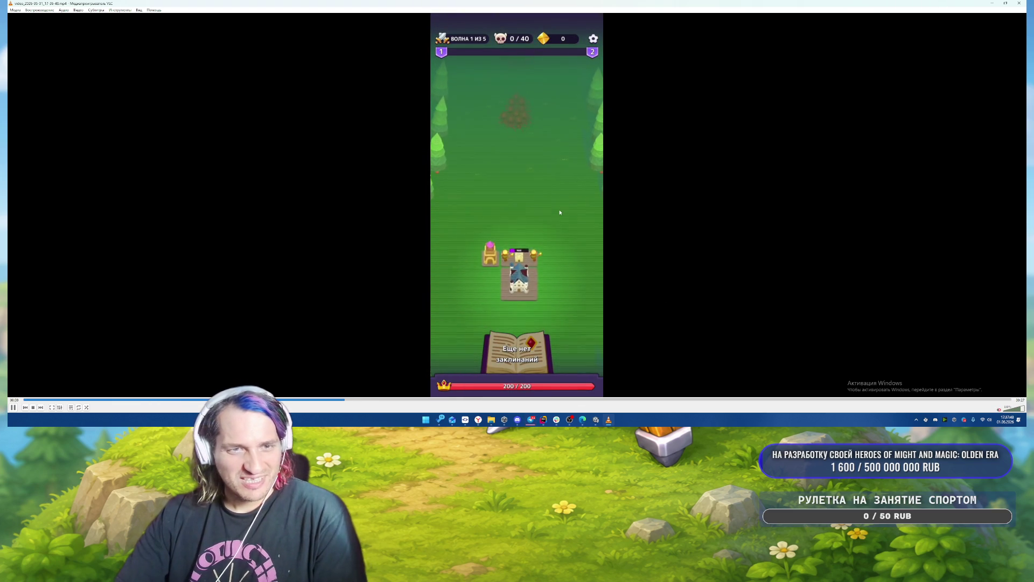
pyautogui.press('space')
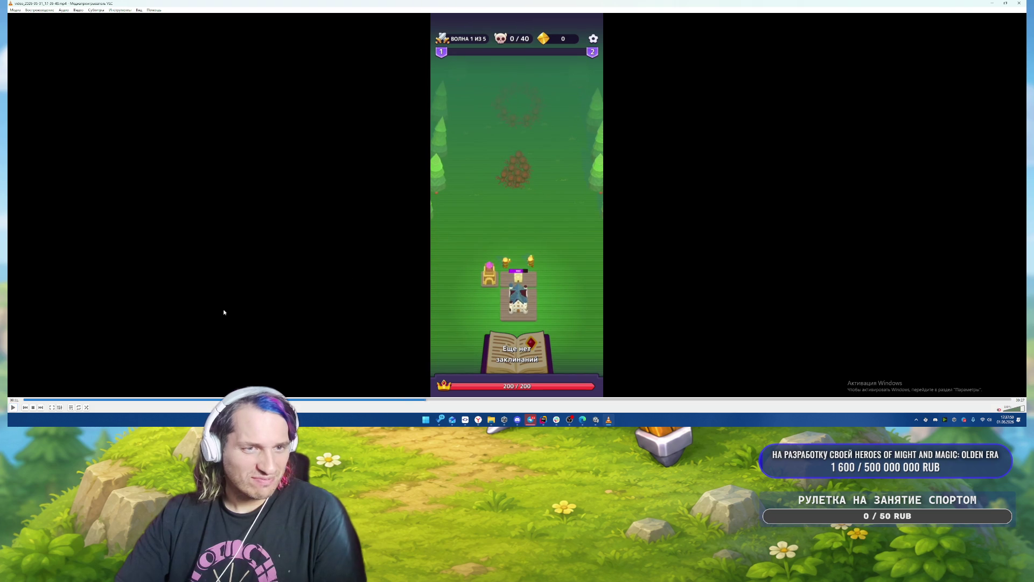
pyautogui.click(545, 421)
pyautogui.click(860, 380)
# Reopen the shader-dithering conversation from the AI chat history.
pyautogui.write('g')
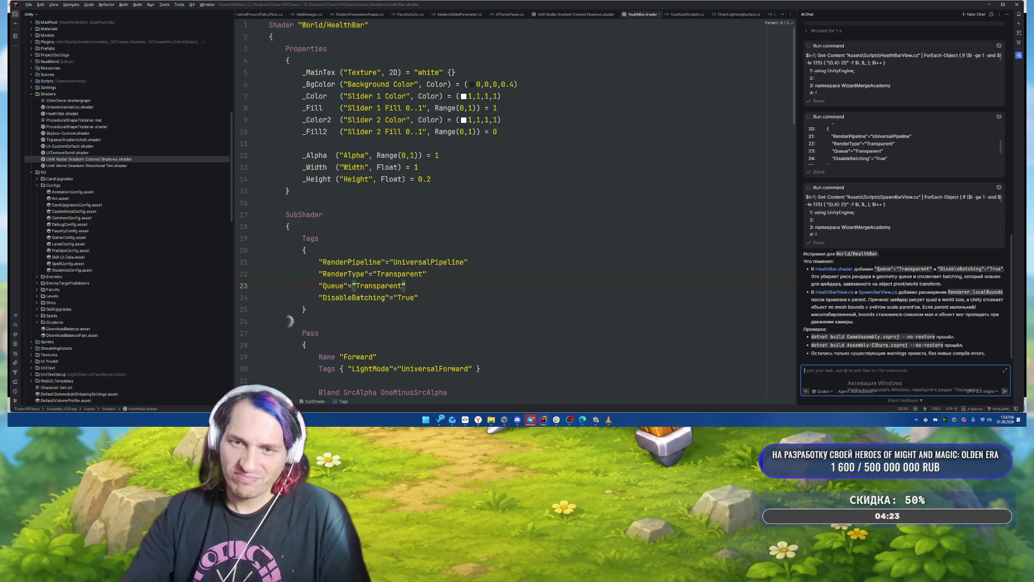
pyautogui.scroll(3, 905, 216)
pyautogui.click(992, 15)
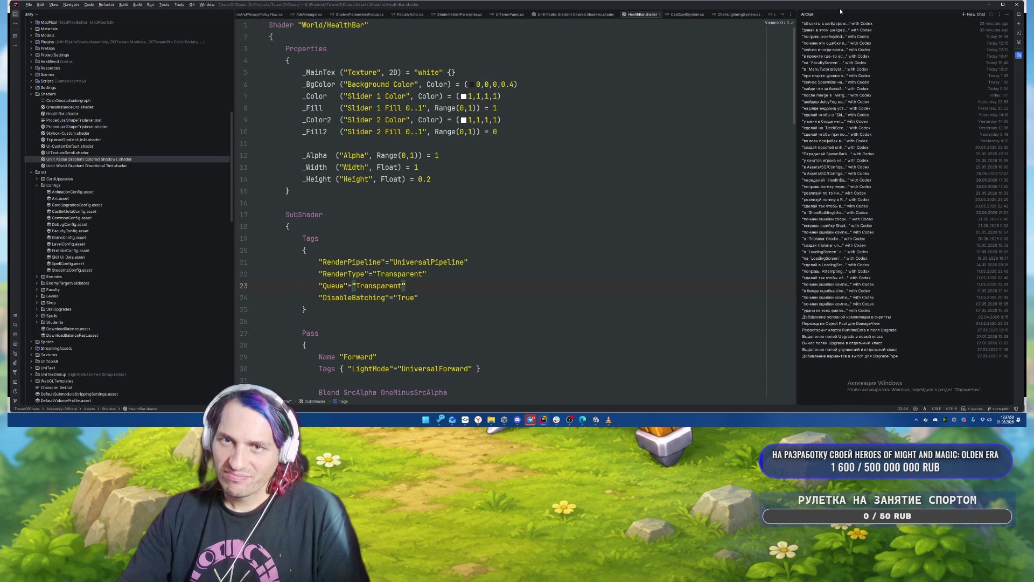
pyautogui.click(827, 30)
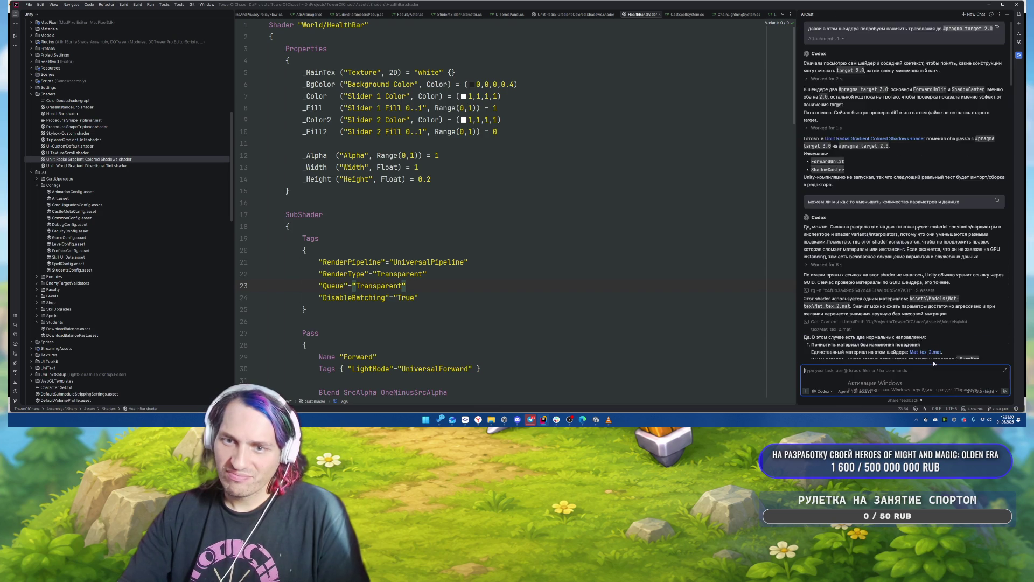
# Send feedback that the stripes changed but remain and flicker more, then return to VLC.
pyautogui.write('полосы')
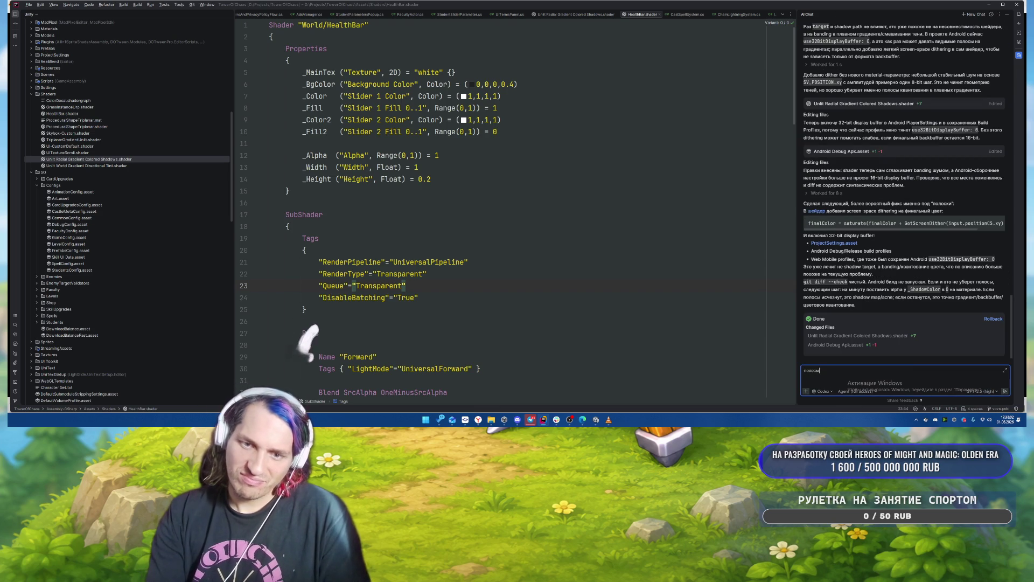
pyautogui.write(' поменялись но все равно остались')
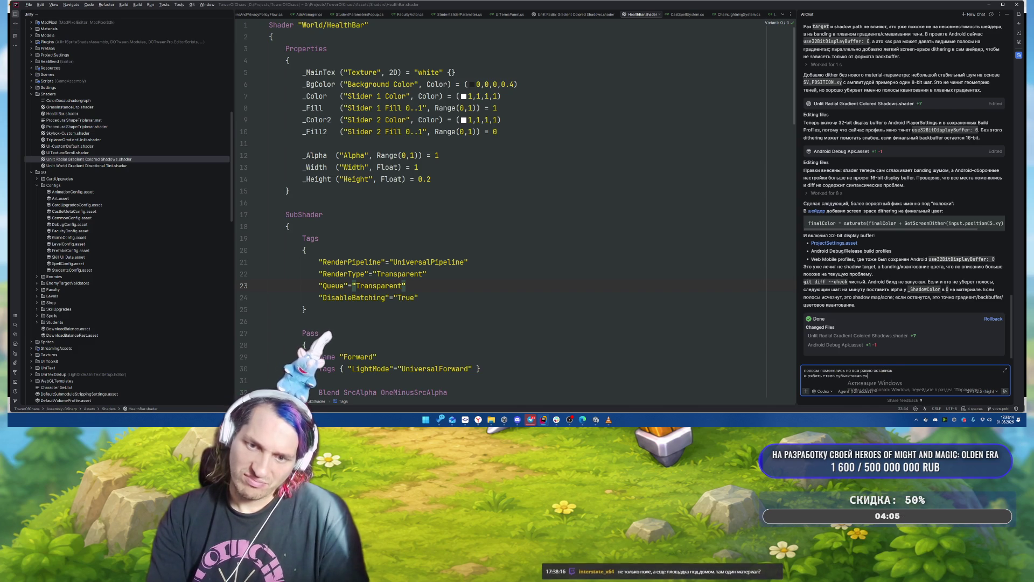
pyautogui.write('о сильнее')
pyautogui.press('Return')
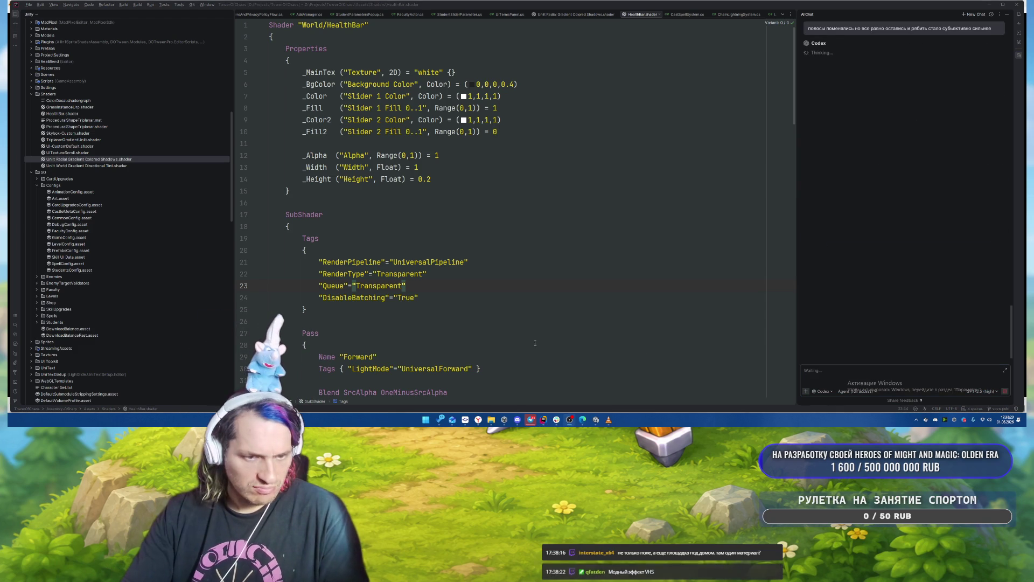
pyautogui.click(609, 419)
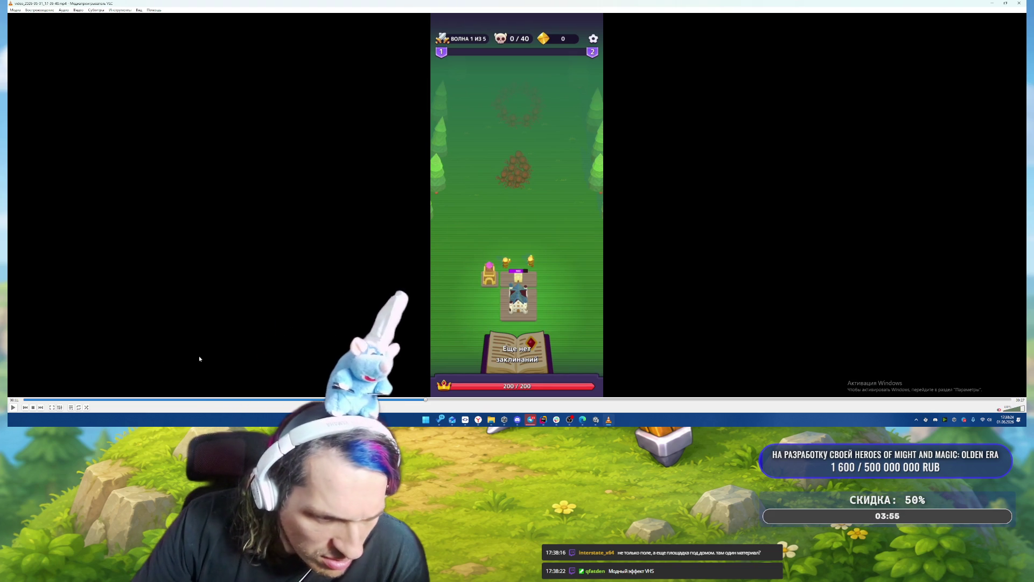
# Play the battle video, pause on the meteor impact, and return to the Unity editor.
pyautogui.click(12, 407)
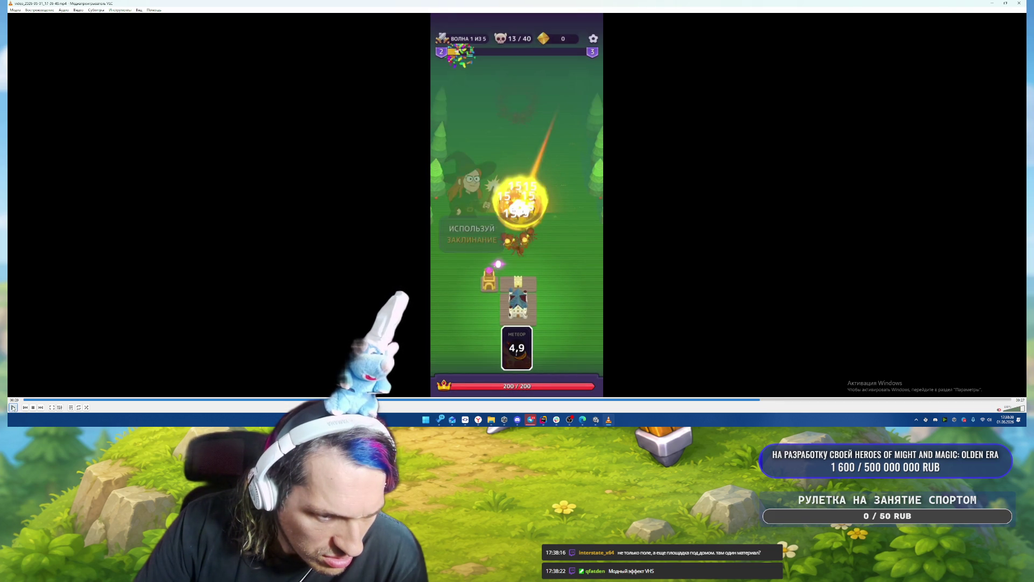
pyautogui.click(13, 407)
pyautogui.click(13, 407)
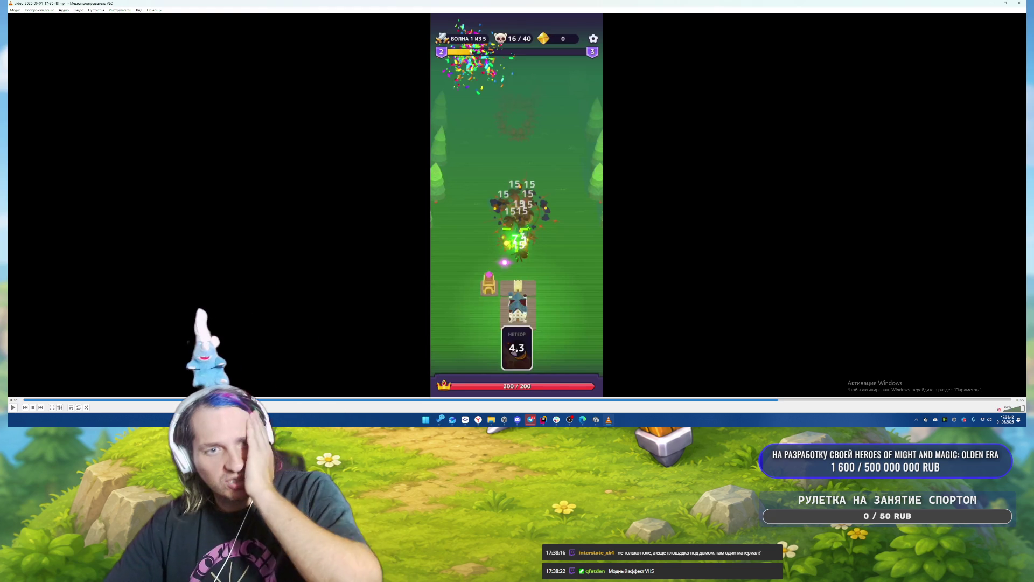
pyautogui.click(597, 423)
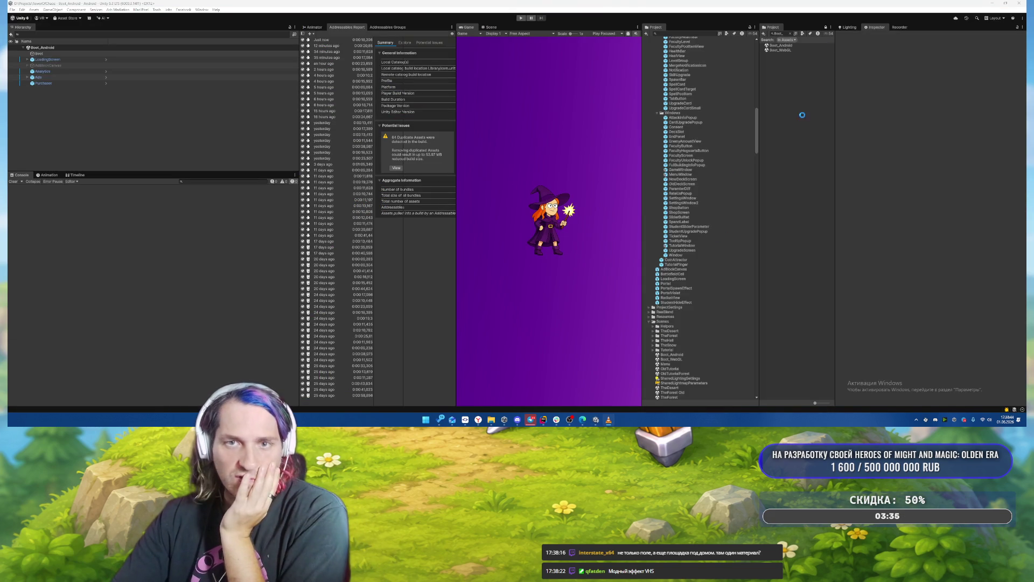
# Search the Project window for 'urp' assets, browse the results, clear the search, and return to VLC.
pyautogui.press('BackSpace')
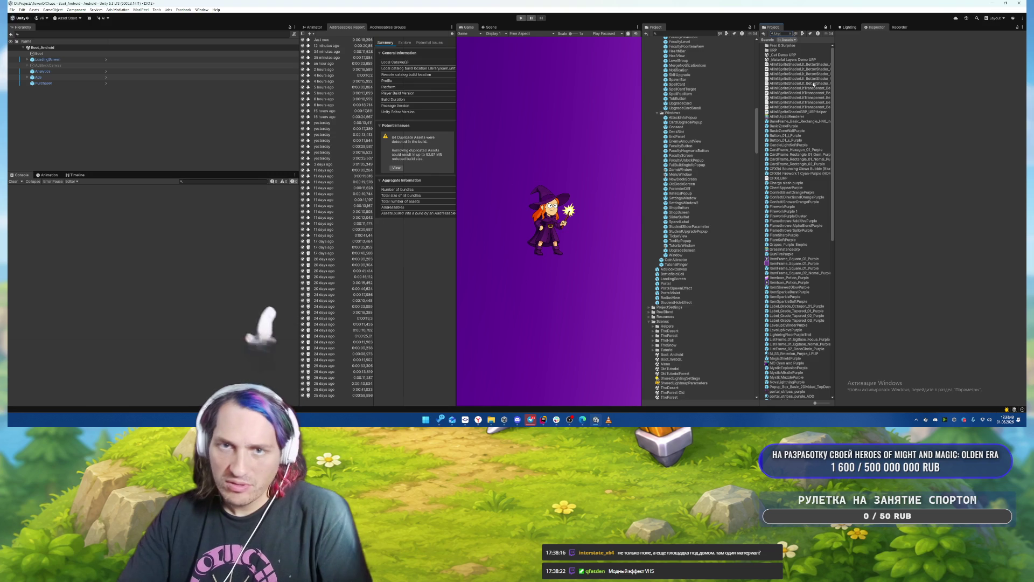
pyautogui.write('p')
pyautogui.scroll(-8, 798, 178)
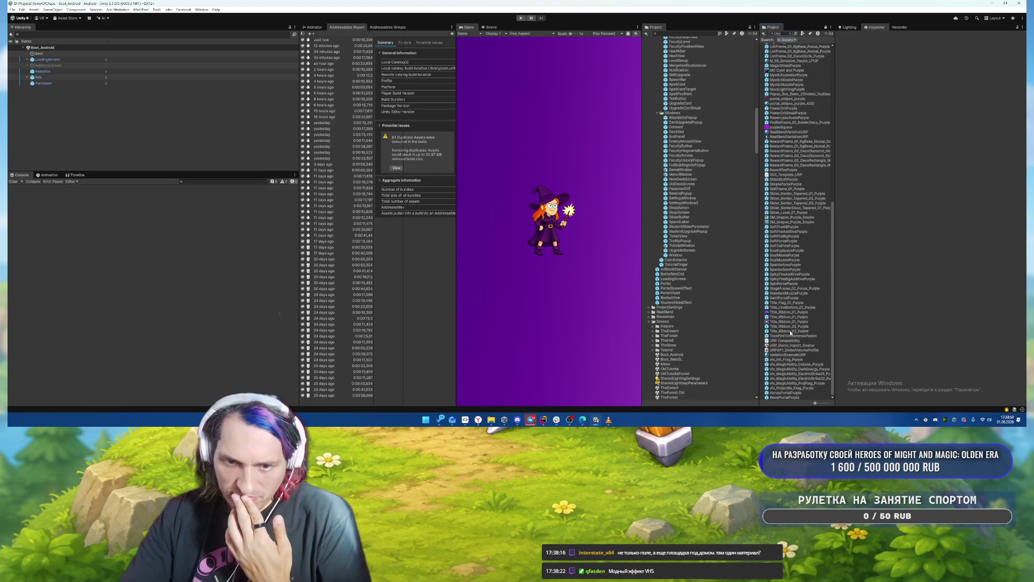
pyautogui.click(790, 34)
pyautogui.moveTo(759, 144)
pyautogui.mouseDown()
pyautogui.moveTo(761, 89)
pyautogui.moveTo(734, 82)
pyautogui.mouseUp()
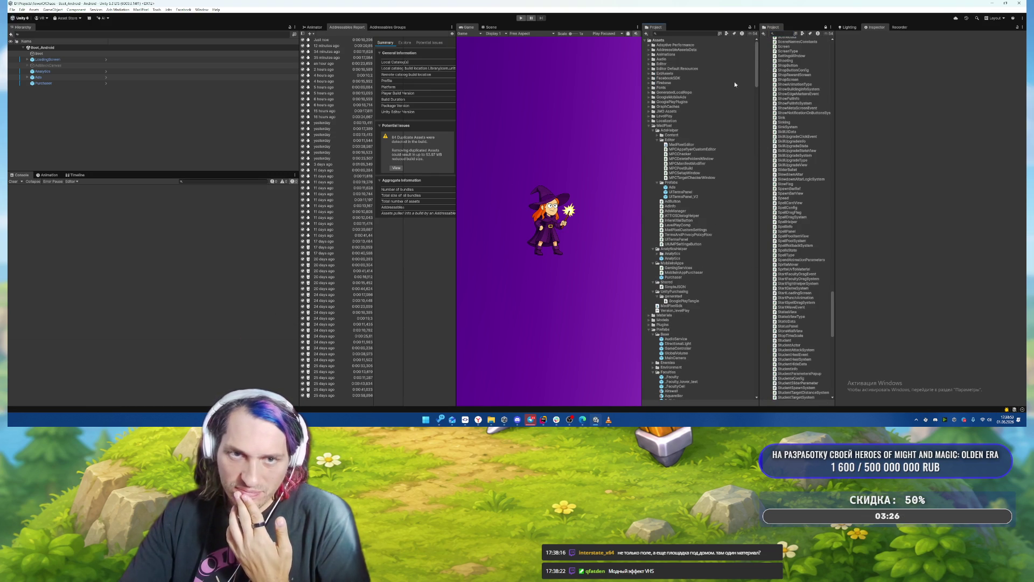
pyautogui.click(608, 419)
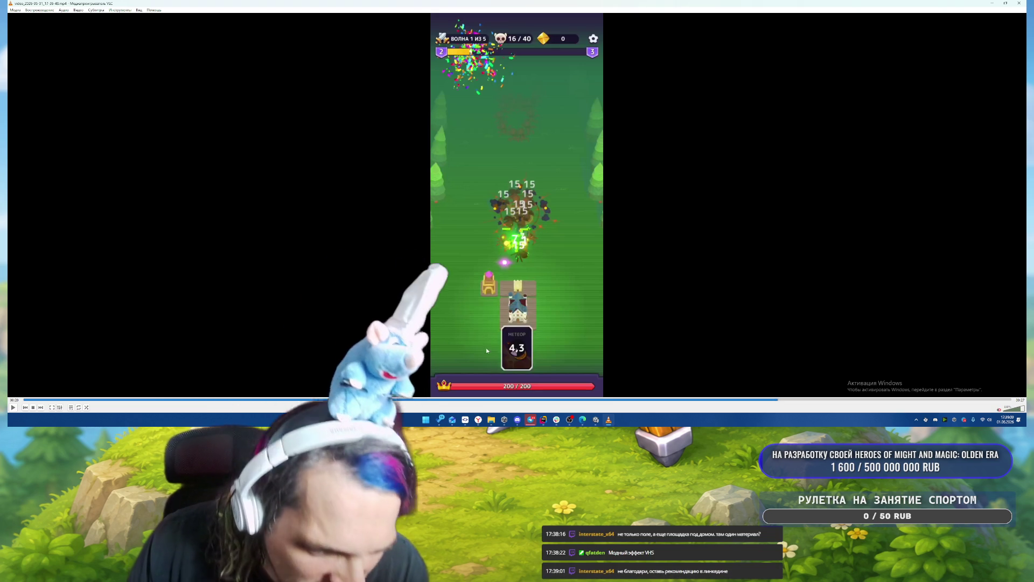
# Rewind the video to the moment the witch asks to build one more tower.
pyautogui.click(140, 400)
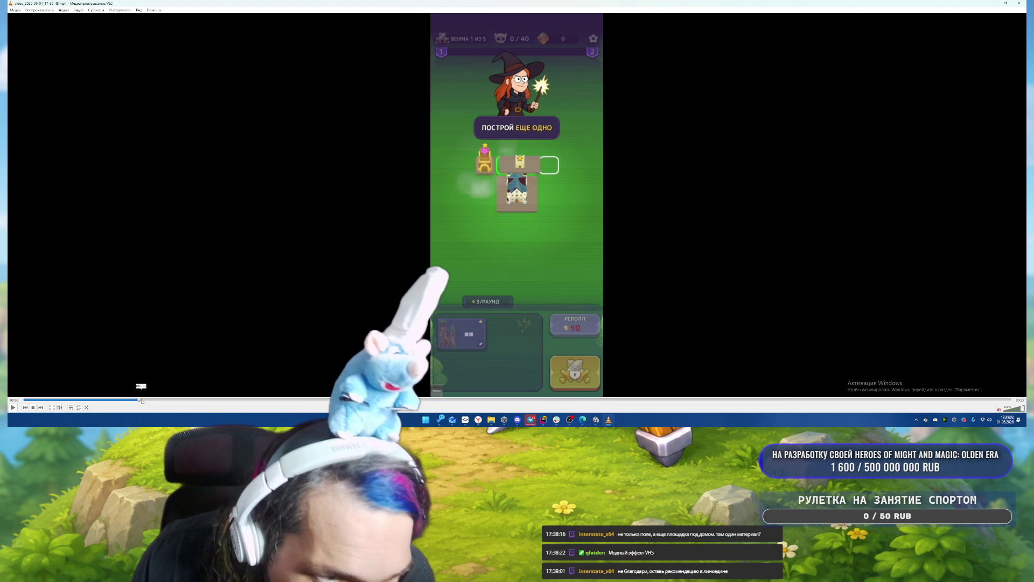
pyautogui.moveTo(141, 401); pyautogui.dragTo(137, 401)
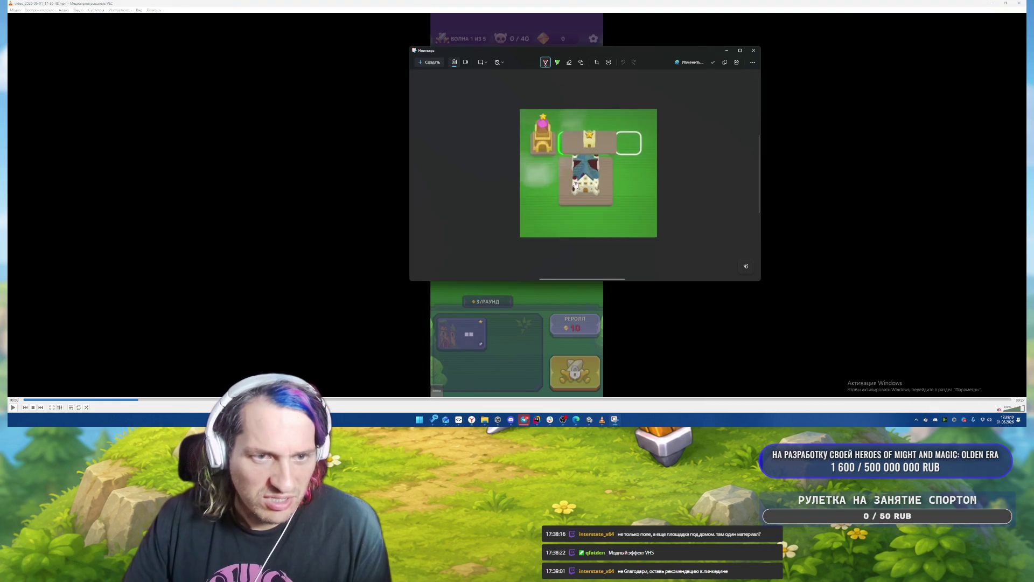
# Circle the left tower and the starred tower in red, then close Snipping Tool and VLC.
pyautogui.scroll(5, 575, 185)
pyautogui.moveTo(543, 127); pyautogui.dragTo(605, 208)
pyautogui.hotkey('ctrl', 'z')
pyautogui.scroll(2, 635, 151)
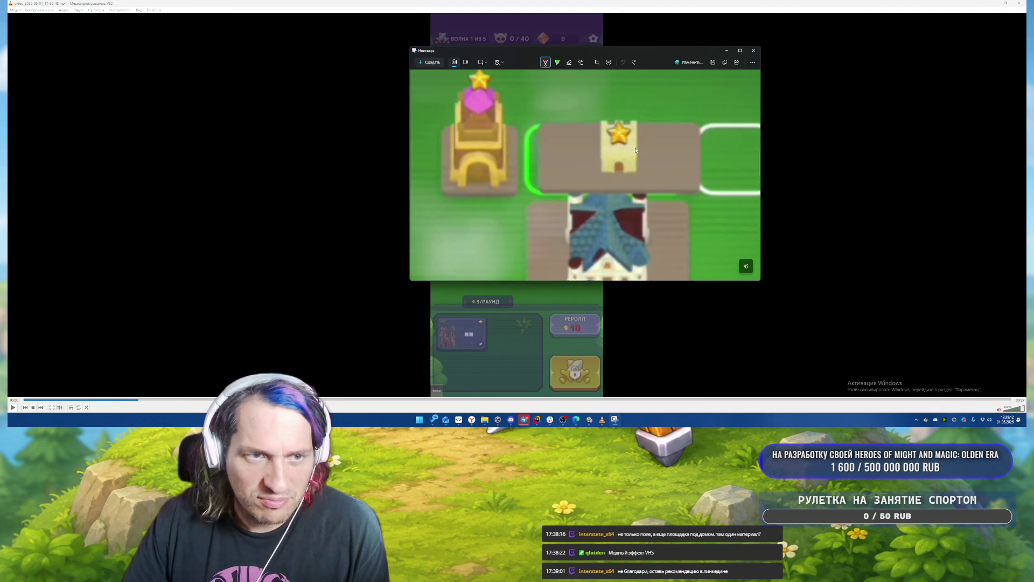
pyautogui.moveTo(526, 130); pyautogui.dragTo(487, 125)
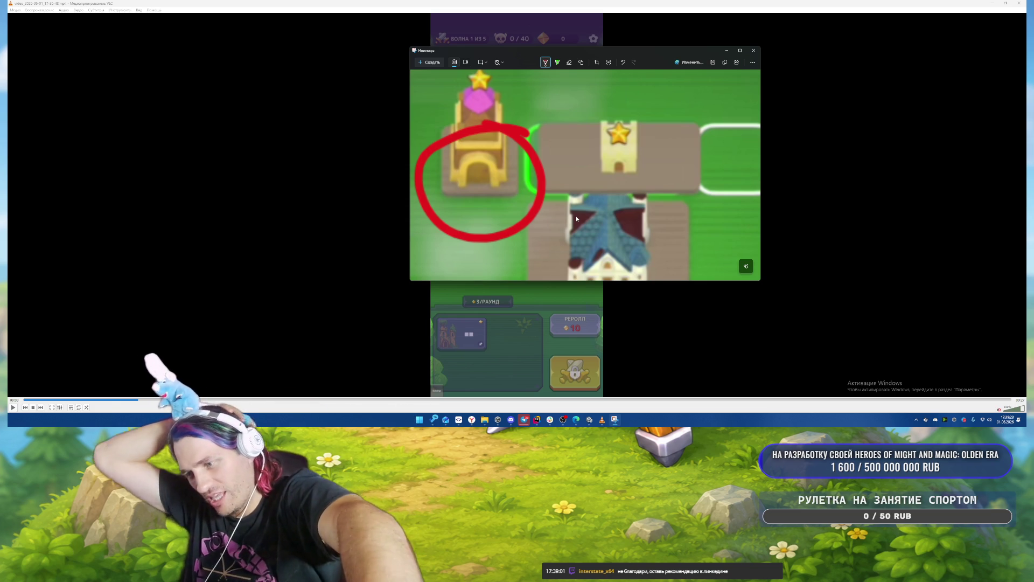
pyautogui.moveTo(695, 92)
pyautogui.mouseDown()
pyautogui.moveTo(487, 108)
pyautogui.moveTo(735, 151)
pyautogui.moveTo(695, 97)
pyautogui.mouseUp()
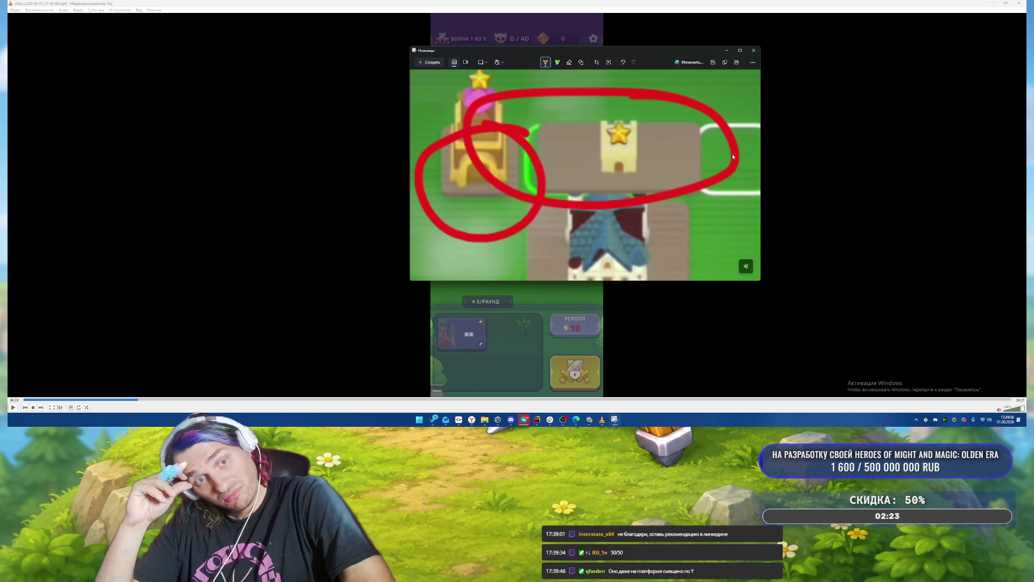
pyautogui.click(753, 51)
pyautogui.click(1018, 4)
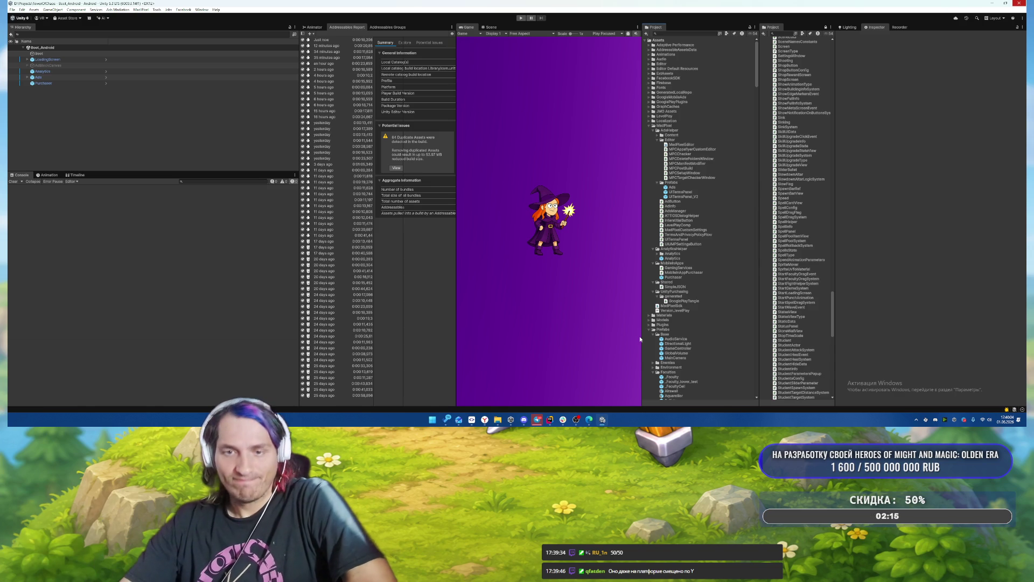
# Bring Rider forward, showing the HealthBar shader next to the AI chat.
pyautogui.click(537, 419)
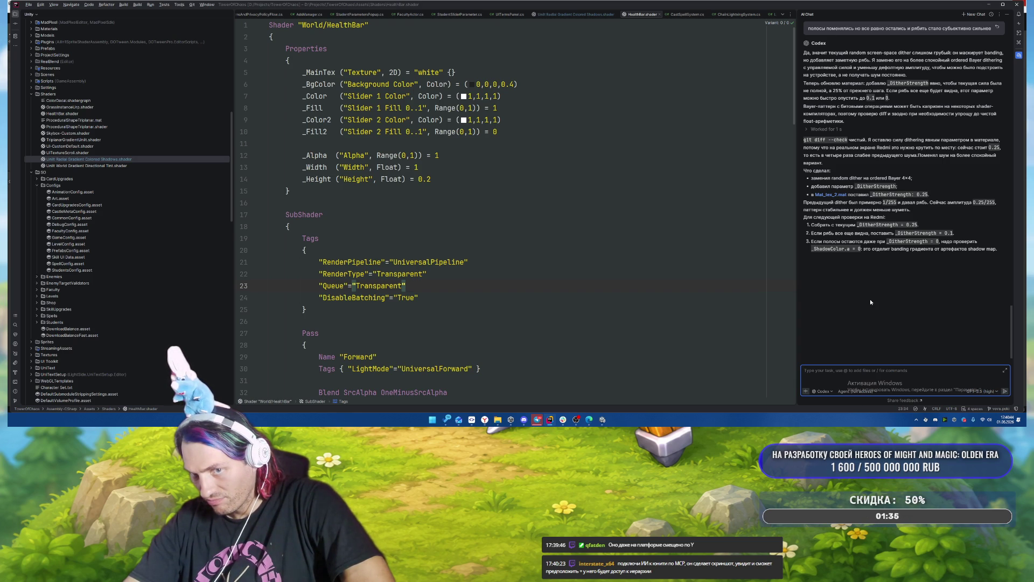
# Send Codex 'но рябь еще есть на' with the Unlit World Gradient Directional Tint shader attached.
pyautogui.write('у')
pyautogui.press('BackSpace')
pyautogui.write('но')
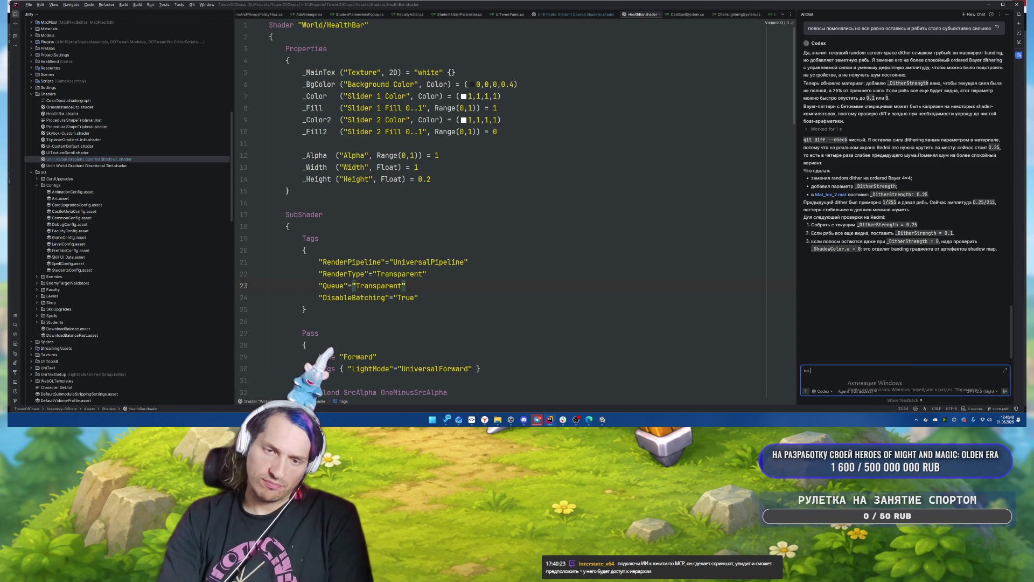
pyautogui.write(' рябь еще е')
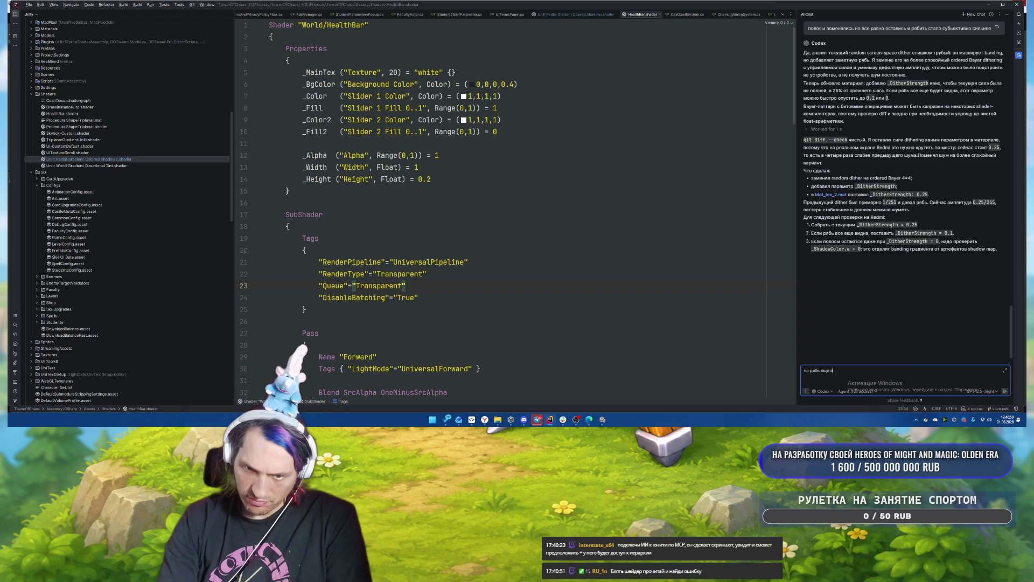
pyautogui.write('сть на')
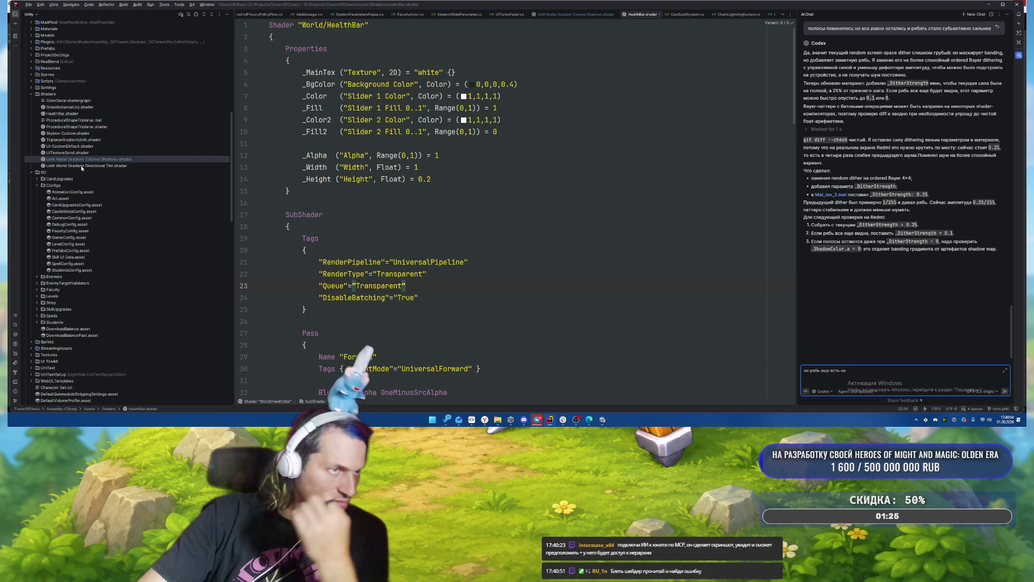
pyautogui.moveTo(81, 166)
pyautogui.mouseDown()
pyautogui.moveTo(808, 334)
pyautogui.moveTo(916, 370)
pyautogui.mouseUp()
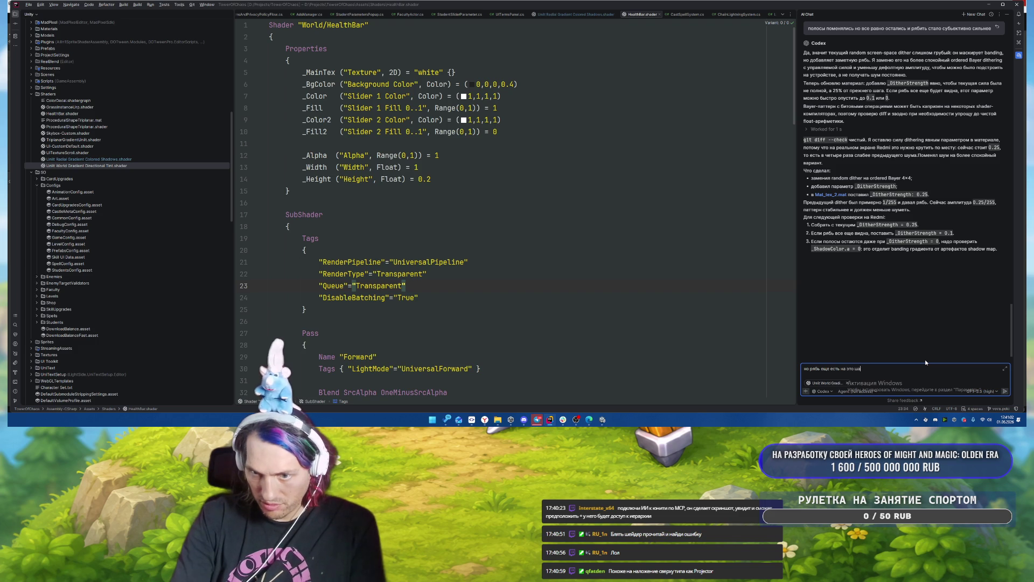
pyautogui.write('р')
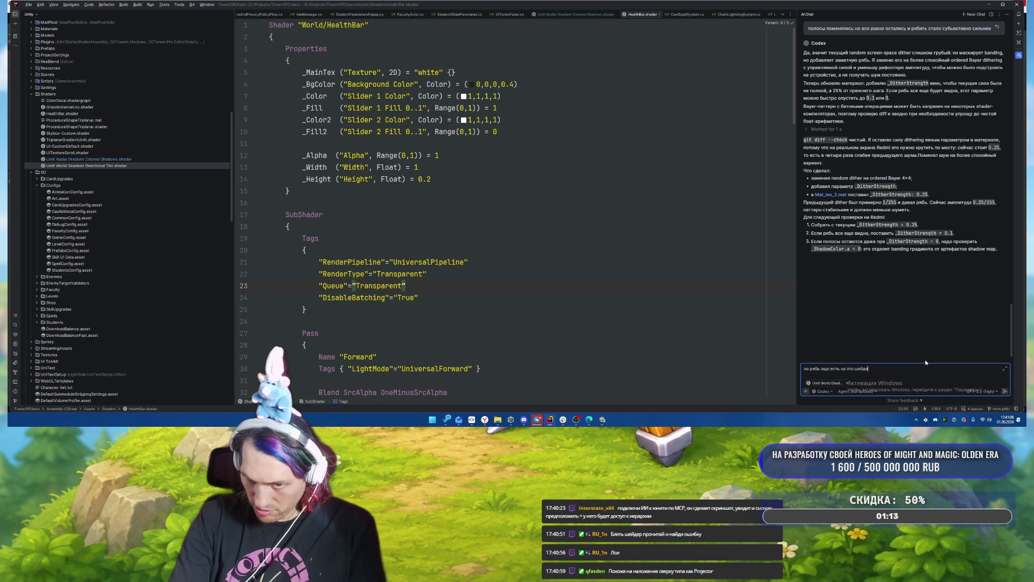
pyautogui.press('BackSpace')
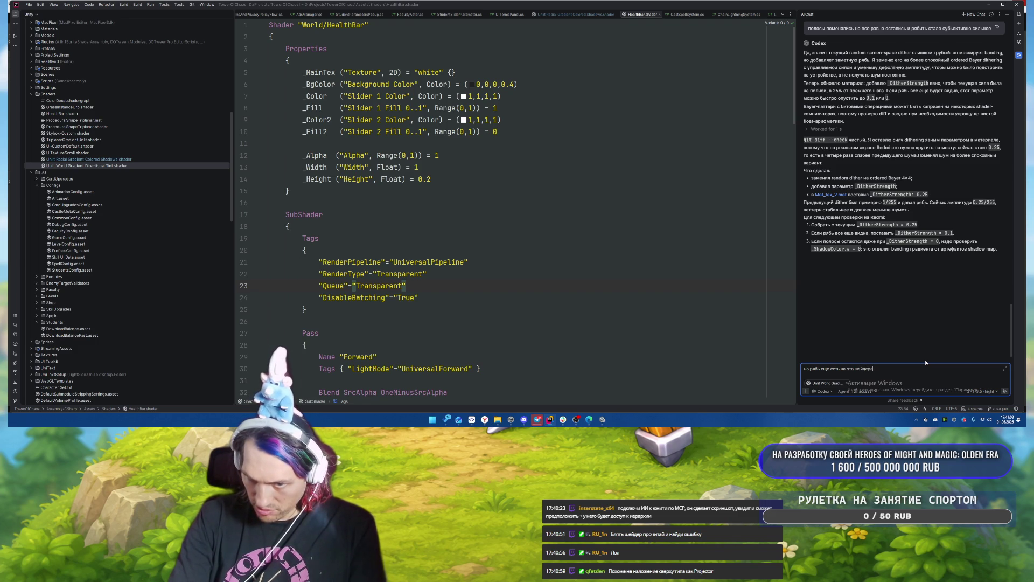
pyautogui.press('Return')
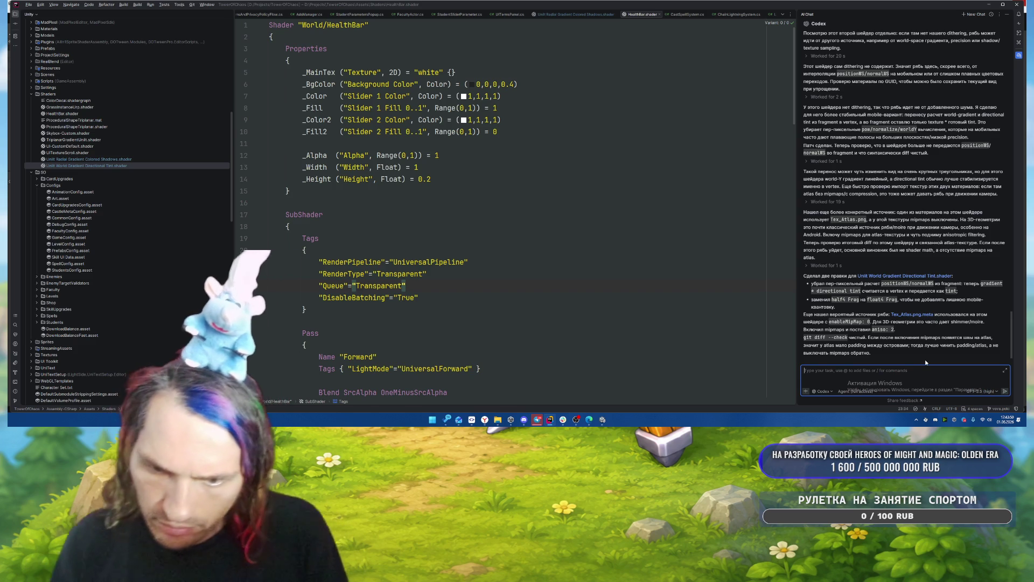
# Once Codex finishes editing the shader, switch back to the Unity editor.
pyautogui.hotkey('alt', 'Tab')
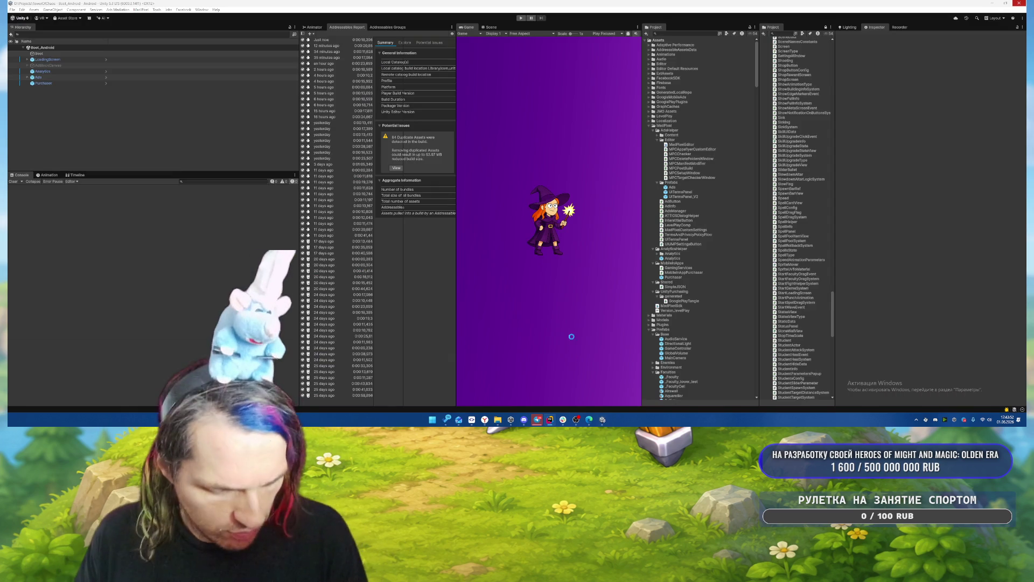
# Enter Play mode, start a battle with В БОЙ, and place and upgrade buildings on the board.
pyautogui.click(521, 18)
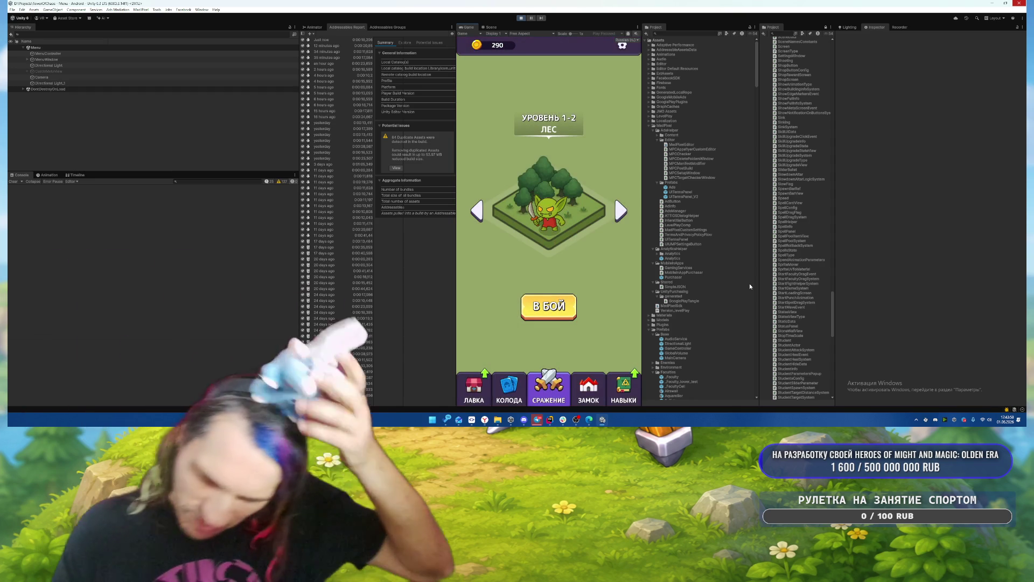
pyautogui.click(537, 302)
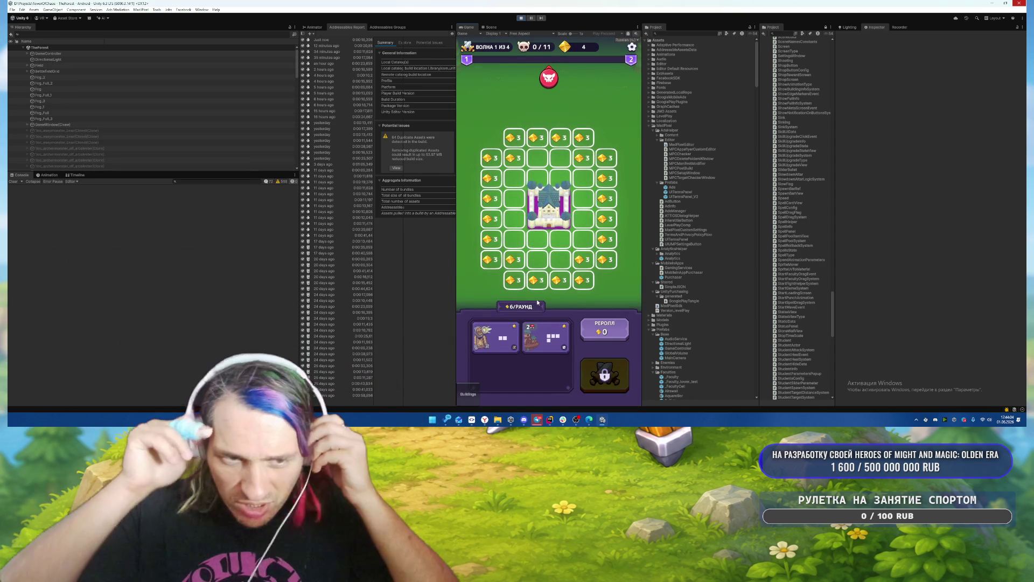
pyautogui.moveTo(568, 344)
pyautogui.mouseDown()
pyautogui.moveTo(530, 181)
pyautogui.moveTo(544, 226)
pyautogui.moveTo(536, 239)
pyautogui.moveTo(548, 158)
pyautogui.mouseUp()
pyautogui.moveTo(503, 345); pyautogui.dragTo(563, 242)
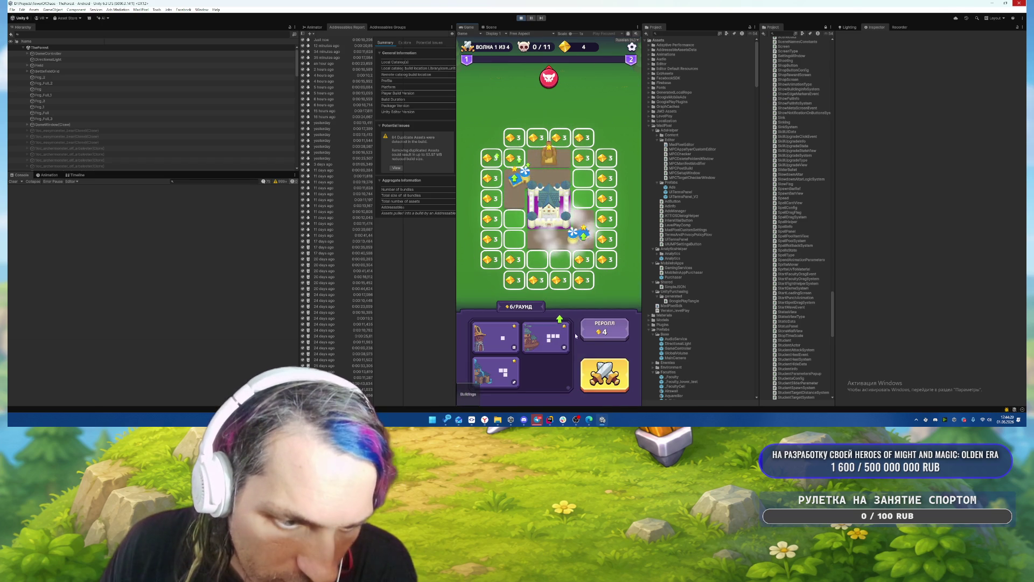
pyautogui.click(549, 340)
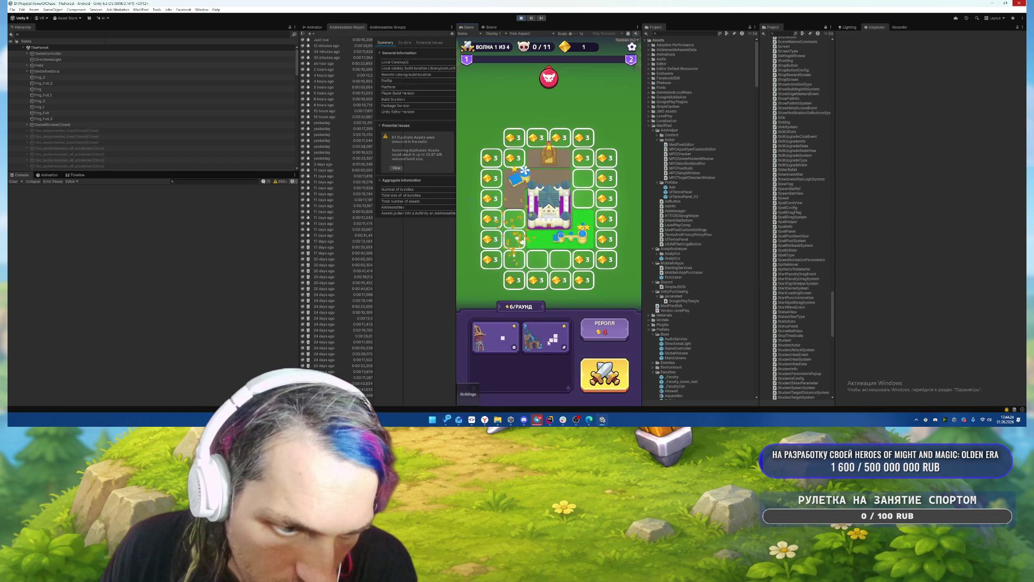
pyautogui.moveTo(545, 337); pyautogui.dragTo(515, 280)
pyautogui.moveTo(494, 337)
pyautogui.mouseDown()
pyautogui.moveTo(576, 247)
pyautogui.moveTo(575, 233)
pyautogui.mouseUp()
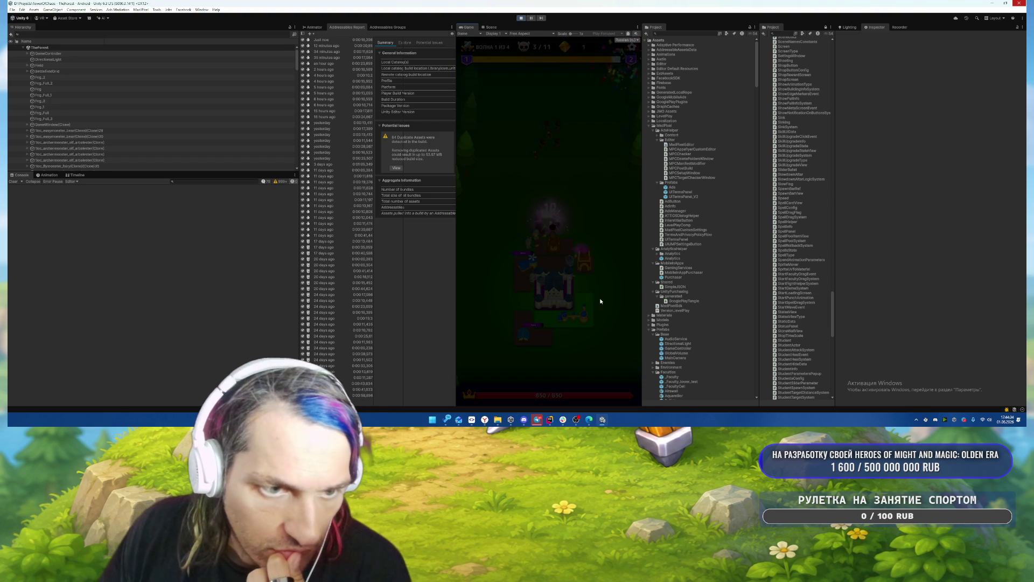
# Pick the Tornado spell and cast it twice on the enemy wave.
pyautogui.click(522, 224)
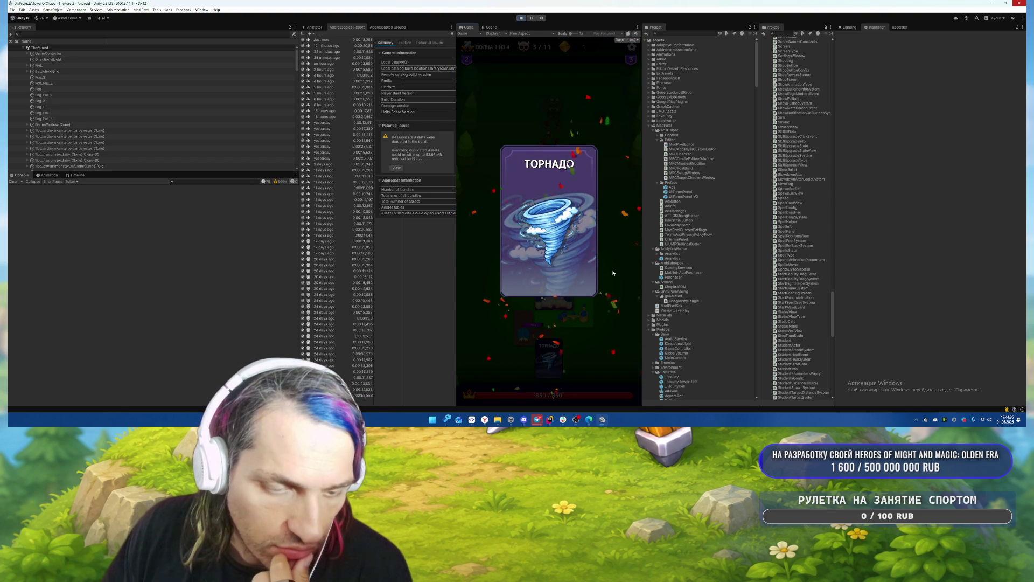
pyautogui.moveTo(545, 357)
pyautogui.mouseDown()
pyautogui.moveTo(536, 185)
pyautogui.moveTo(556, 167)
pyautogui.mouseUp()
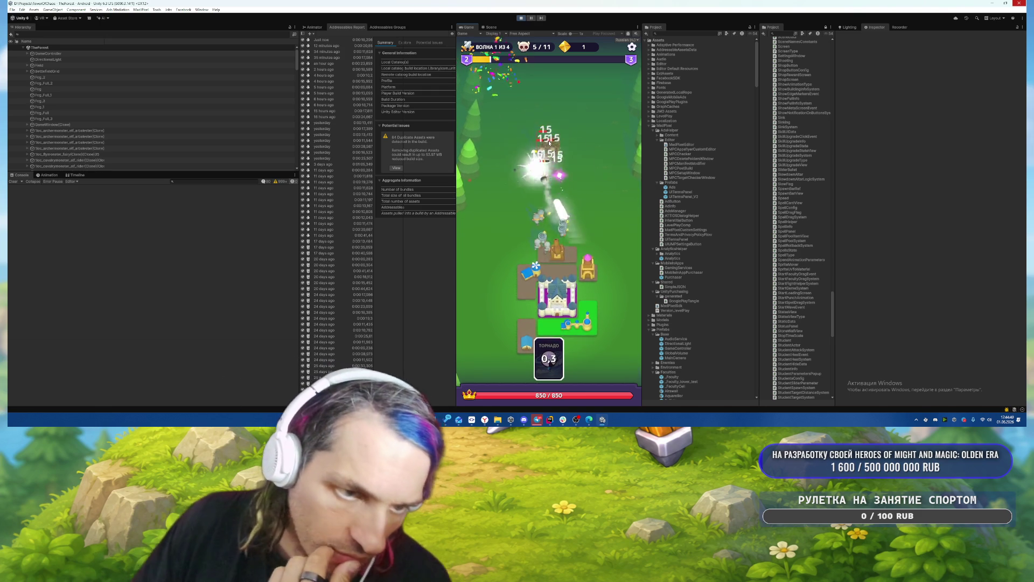
pyautogui.moveTo(549, 358); pyautogui.dragTo(535, 166)
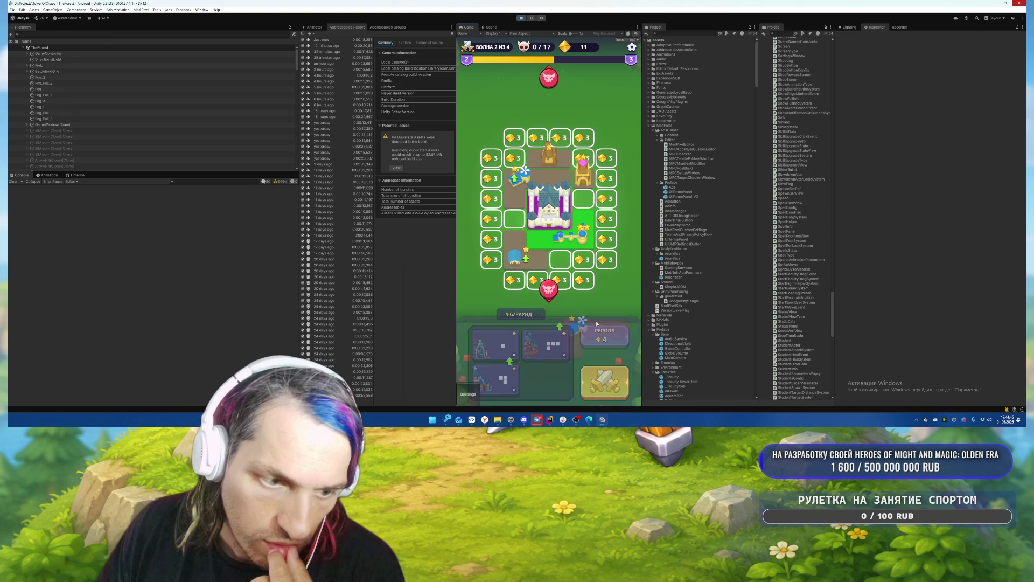
# Upgrade and merge buildings on the board into bigger starred ones.
pyautogui.moveTo(494, 372); pyautogui.dragTo(516, 254)
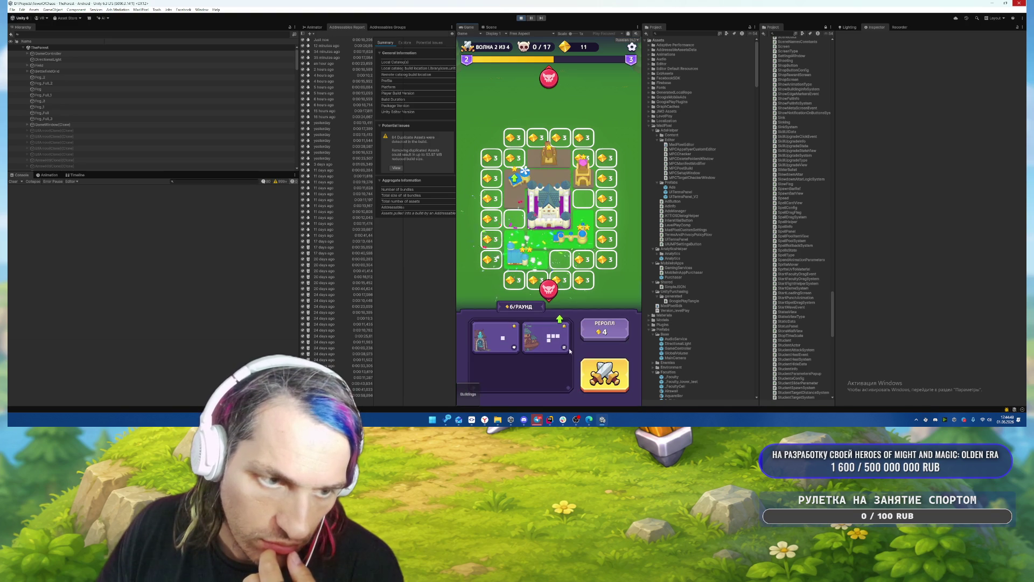
pyautogui.moveTo(545, 342); pyautogui.dragTo(516, 180)
pyautogui.moveTo(560, 240); pyautogui.dragTo(517, 183)
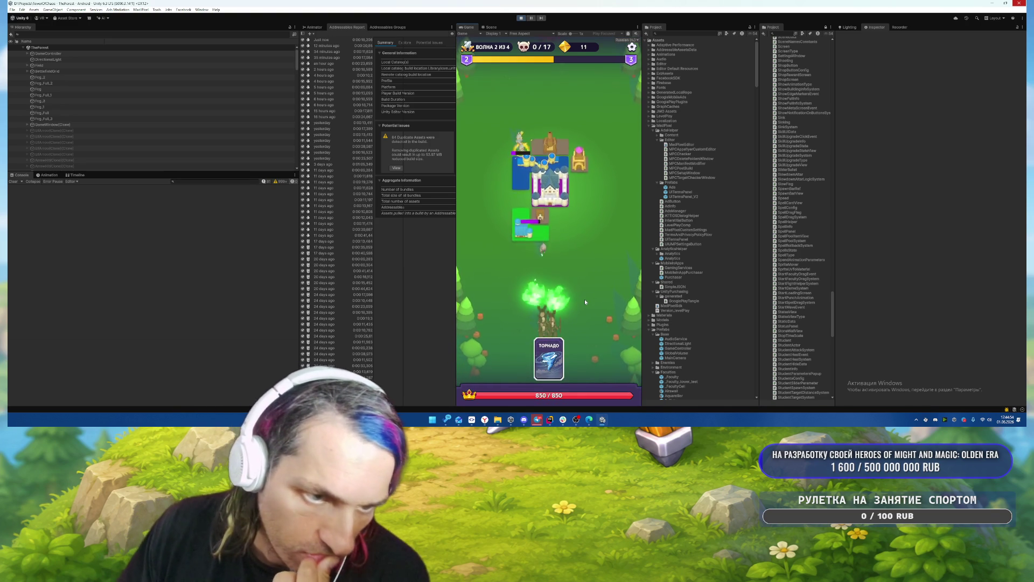
# Repeatedly cast ТОРНАДО and МОЛНИЯ spells on the advancing wave 2 enemies.
pyautogui.click(550, 340)
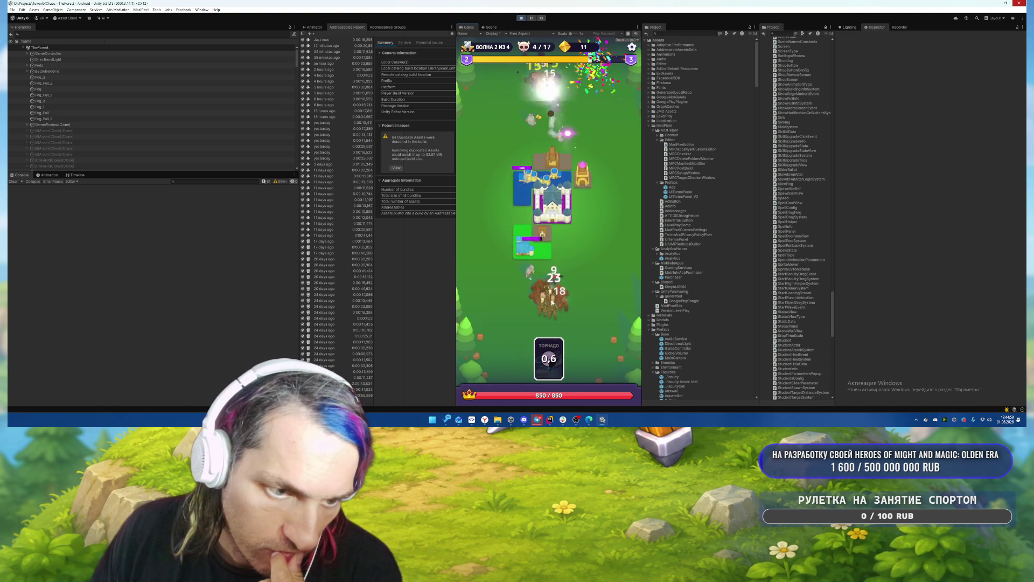
pyautogui.click(547, 361)
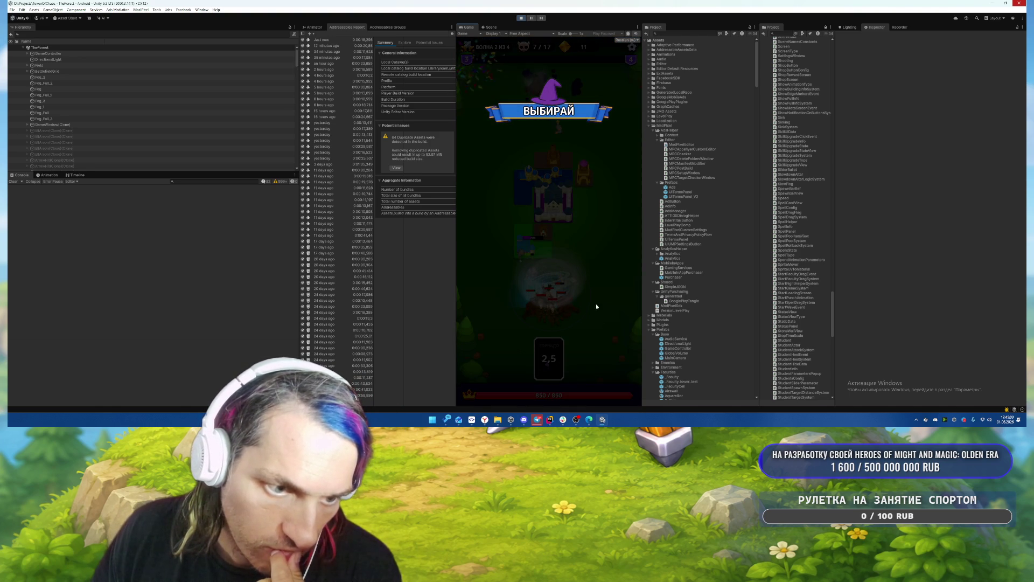
pyautogui.click(486, 226)
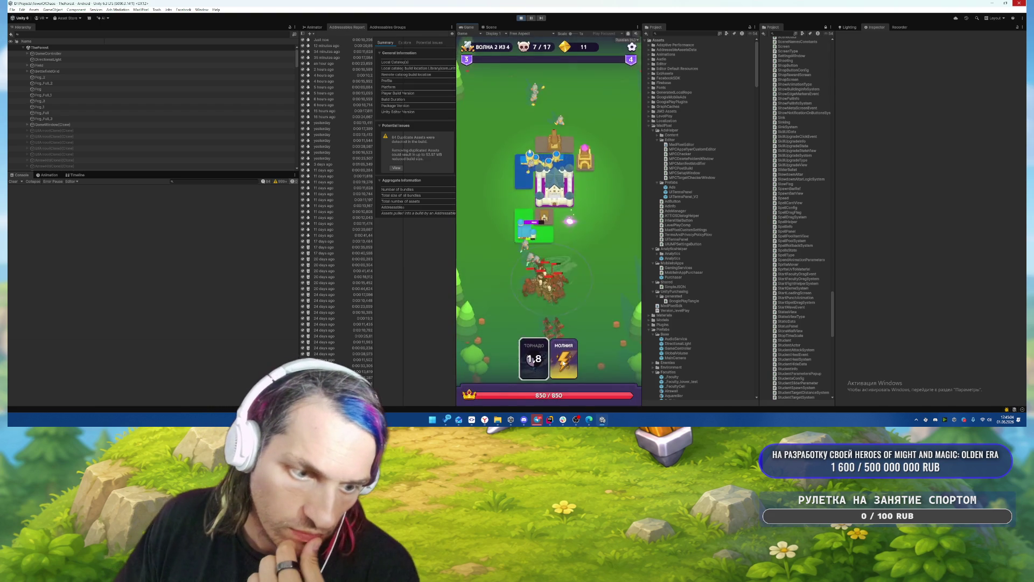
pyautogui.moveTo(566, 368); pyautogui.dragTo(566, 296)
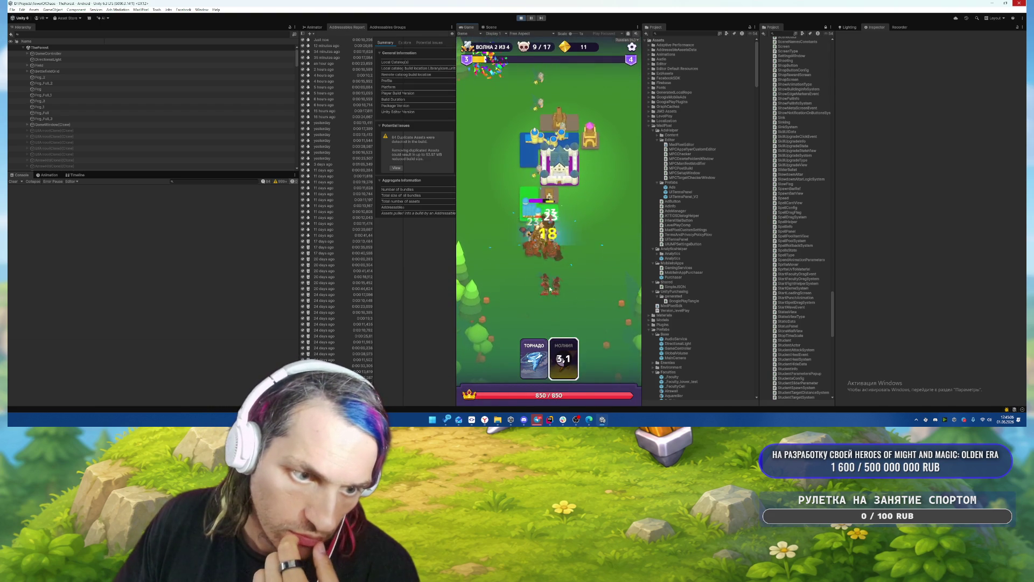
pyautogui.click(534, 358)
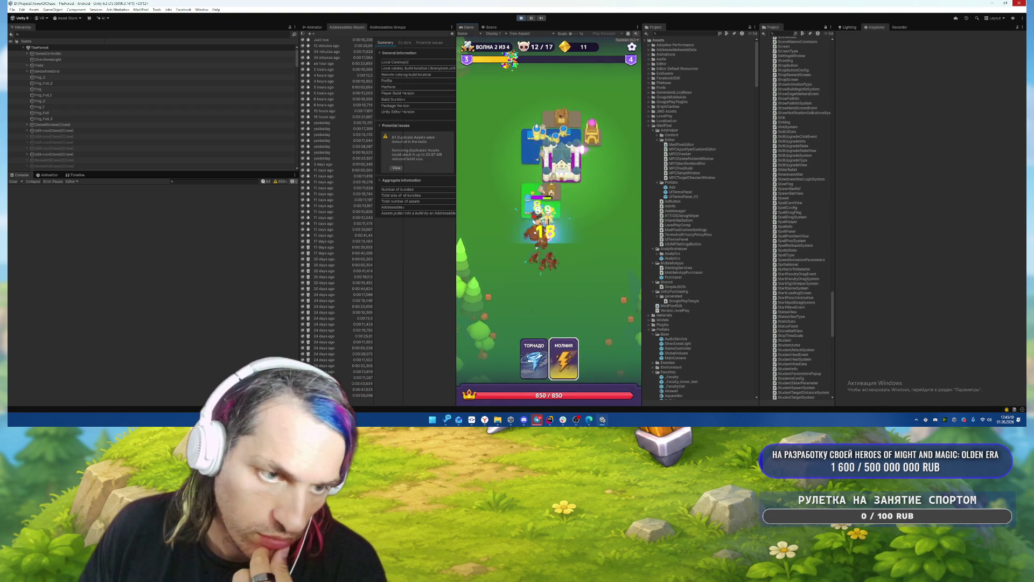
pyautogui.moveTo(563, 360); pyautogui.dragTo(539, 248)
pyautogui.click(533, 358)
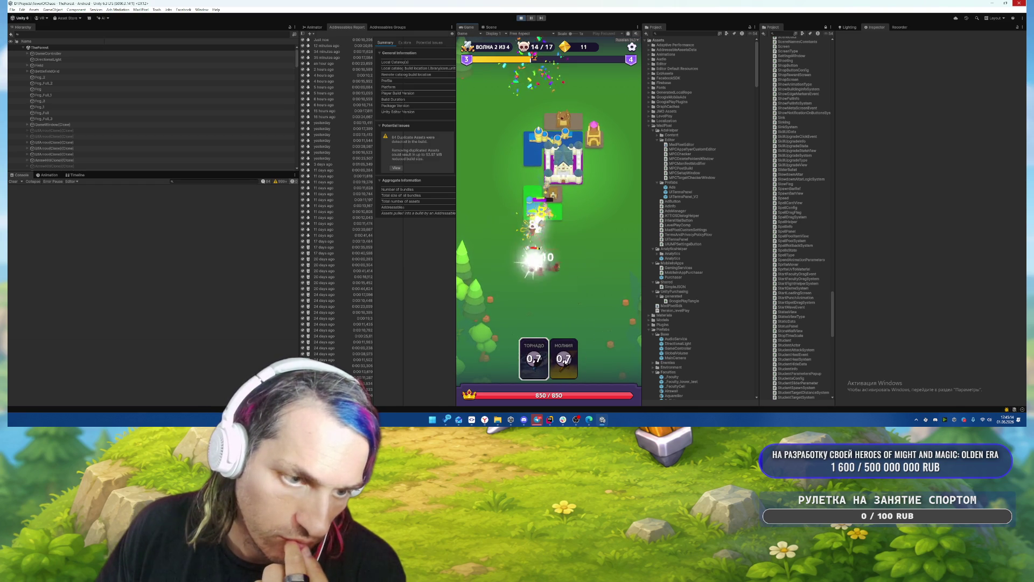
pyautogui.moveTo(533, 358); pyautogui.dragTo(540, 278)
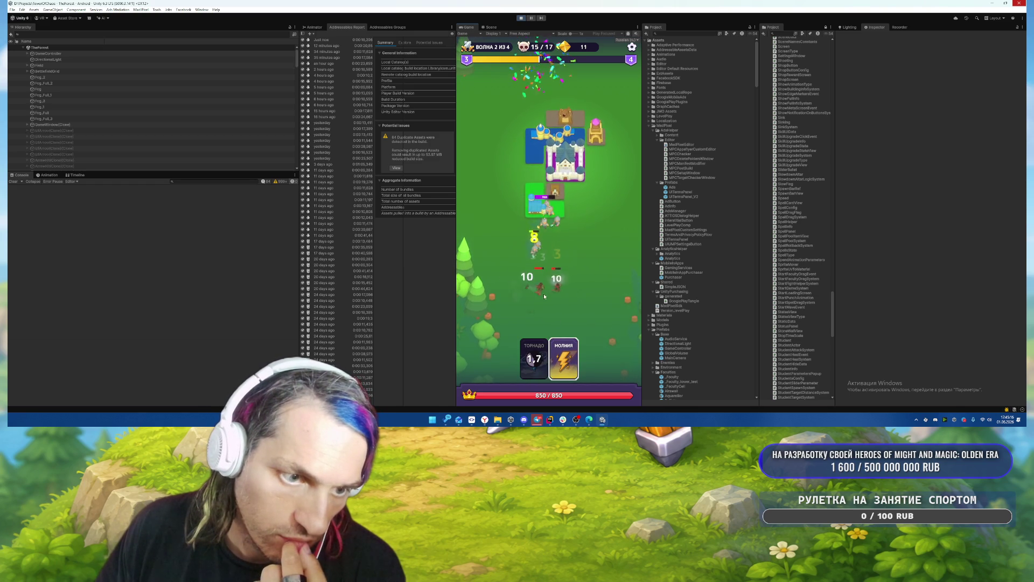
pyautogui.moveTo(564, 360); pyautogui.dragTo(547, 277)
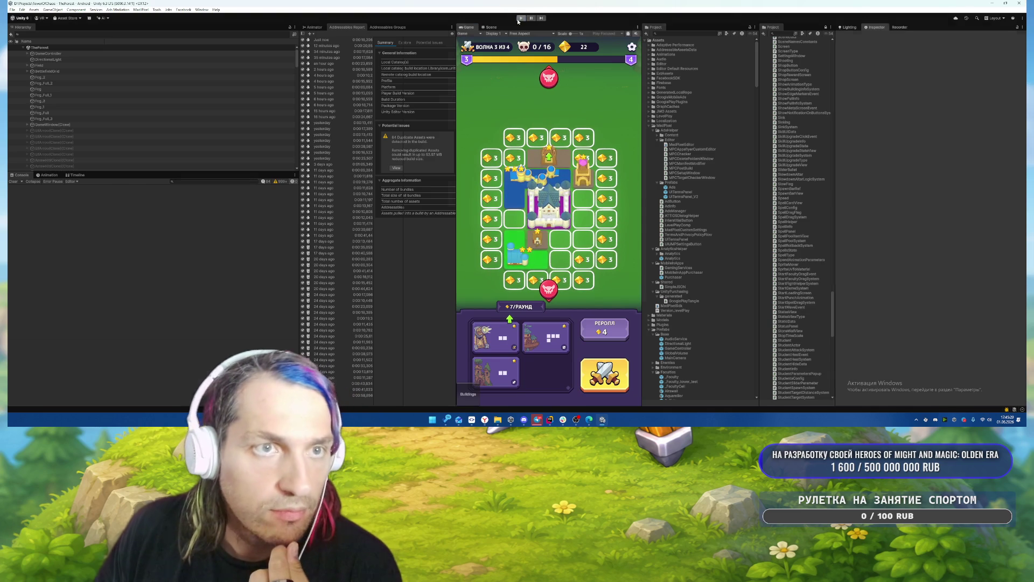
# Stop Play mode and Build And Run the Android game, keeping the APK name and overwriting it.
pyautogui.hotkey('ctrl', 'p')
pyautogui.click(12, 182)
pyautogui.click(11, 10)
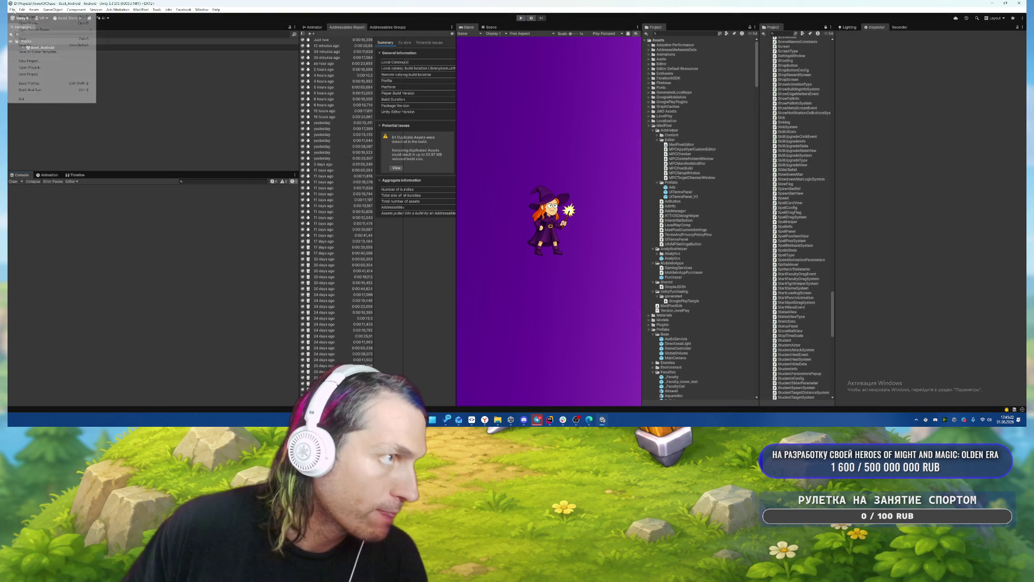
pyautogui.click(35, 90)
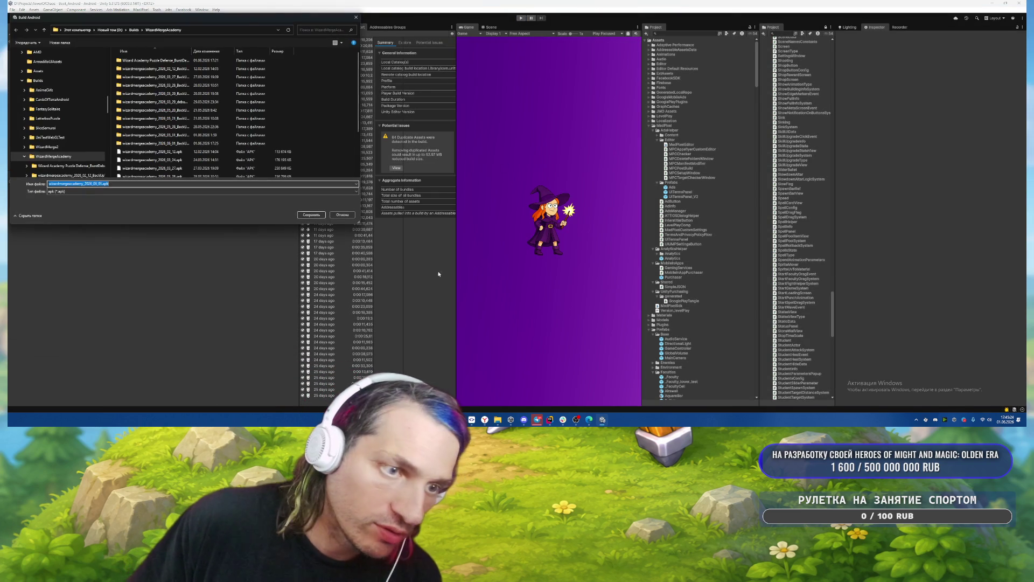
pyautogui.press('Return')
pyautogui.click(534, 209)
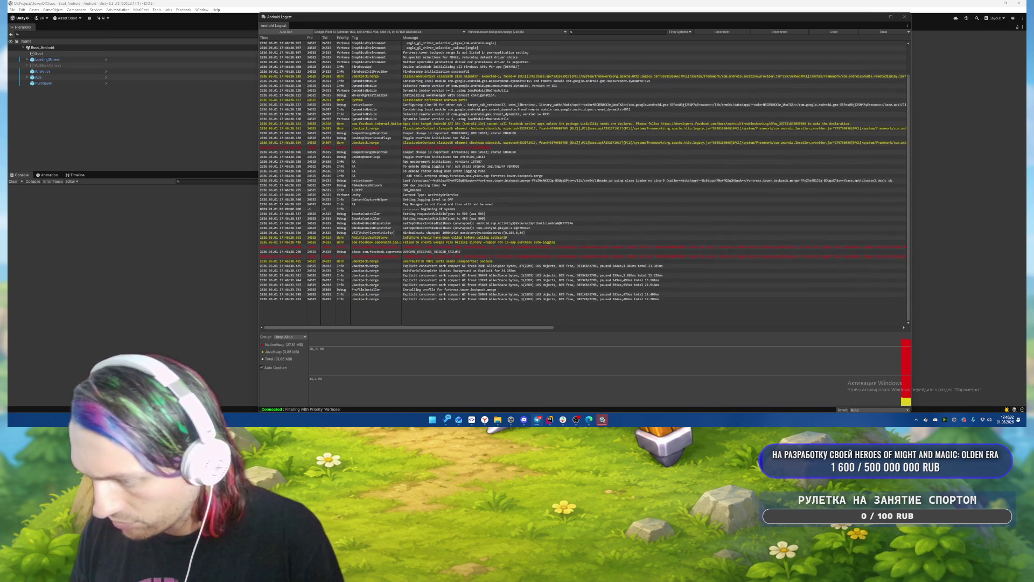
# Close the floating Android Logcat window.
pyautogui.moveTo(609, 408)
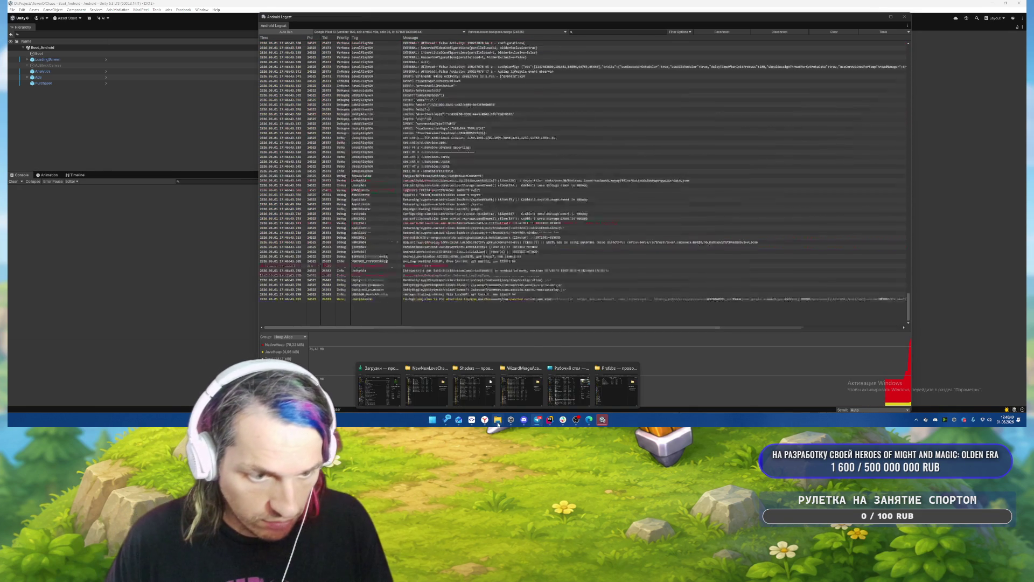
pyautogui.moveTo(538, 422)
pyautogui.moveTo(503, 422)
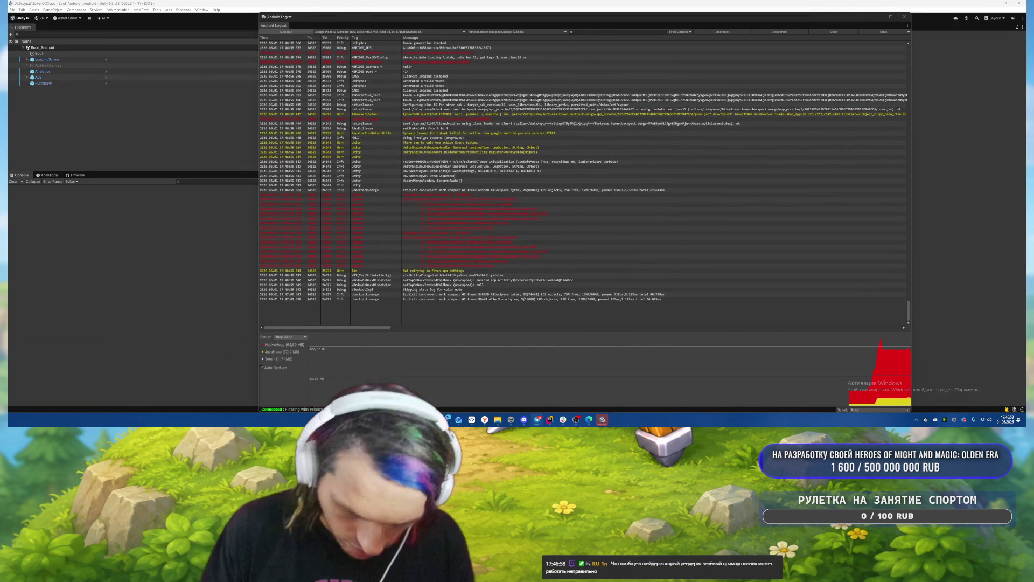
pyautogui.moveTo(583, 424)
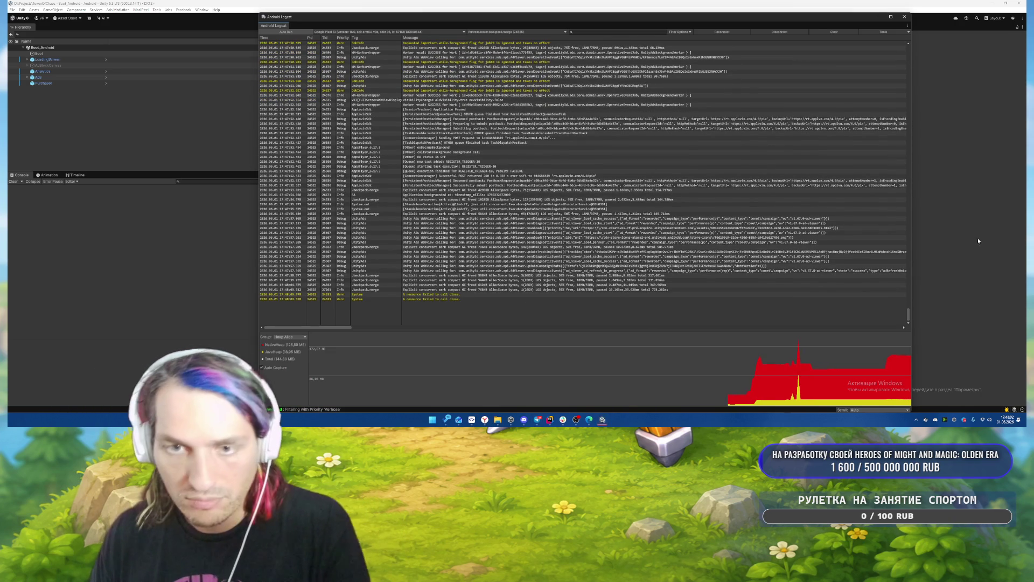
pyautogui.click(82, 270)
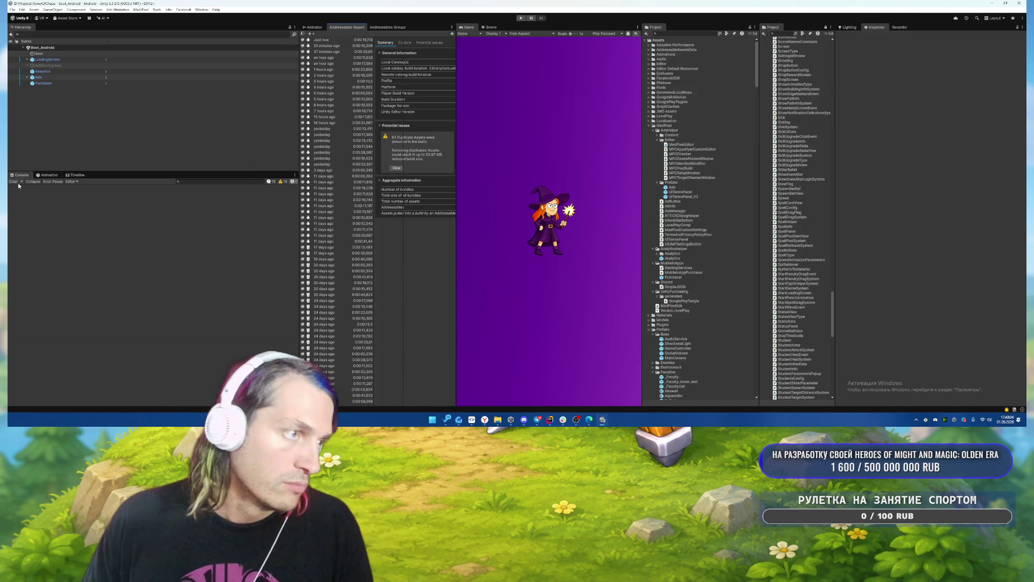
pyautogui.click(577, 423)
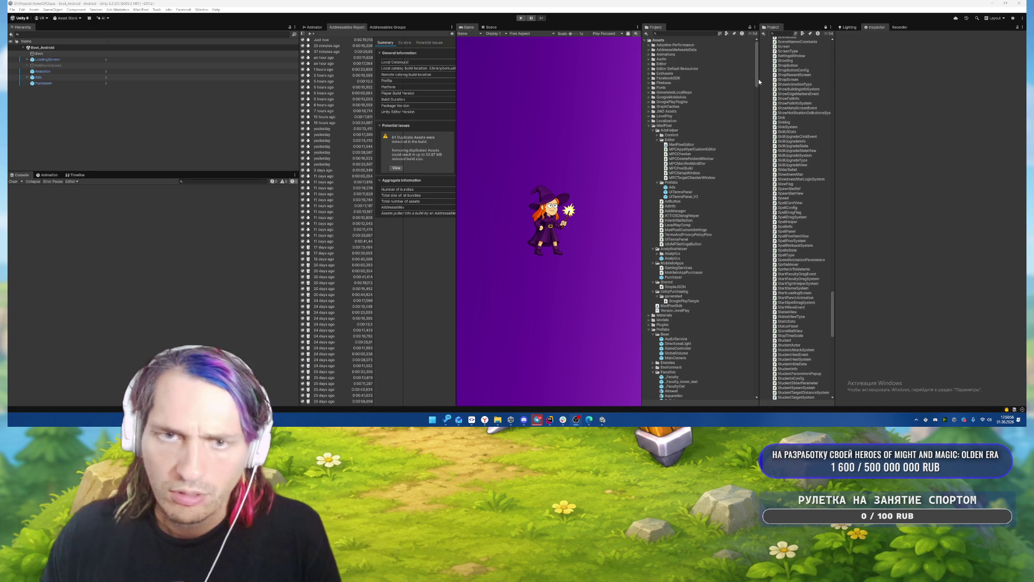
# Search the project for 'marker' and open the EdgeMarker prefab, selecting its TopView child.
pyautogui.moveTo(759, 137); pyautogui.dragTo(757, 137)
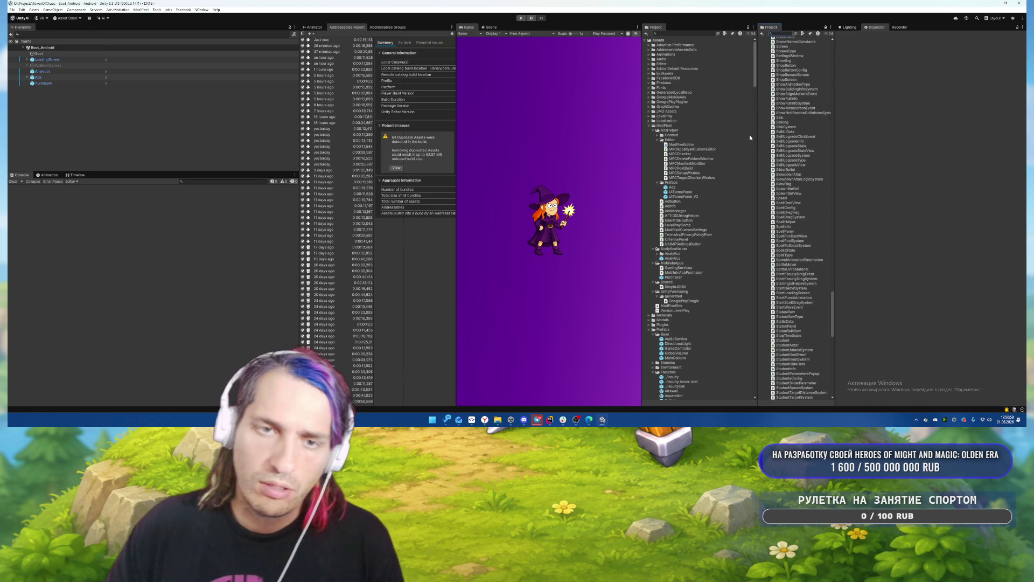
pyautogui.click(783, 34)
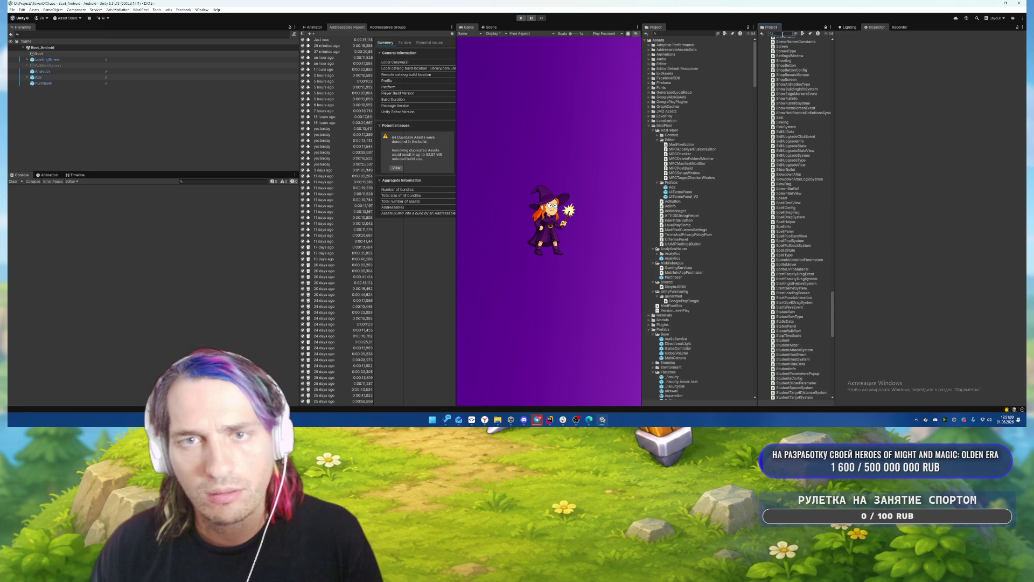
pyautogui.write('marker')
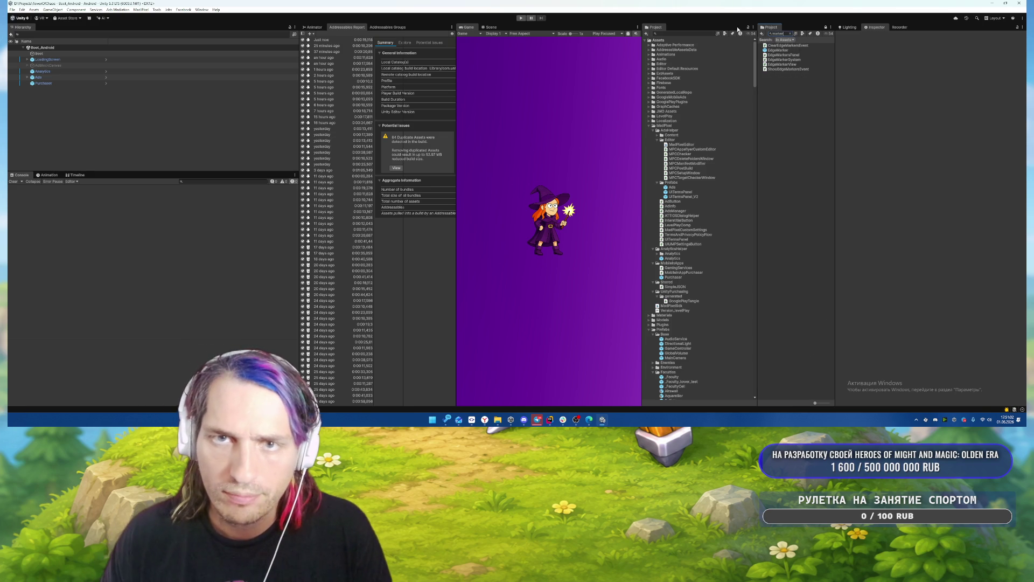
pyautogui.doubleClick(778, 50)
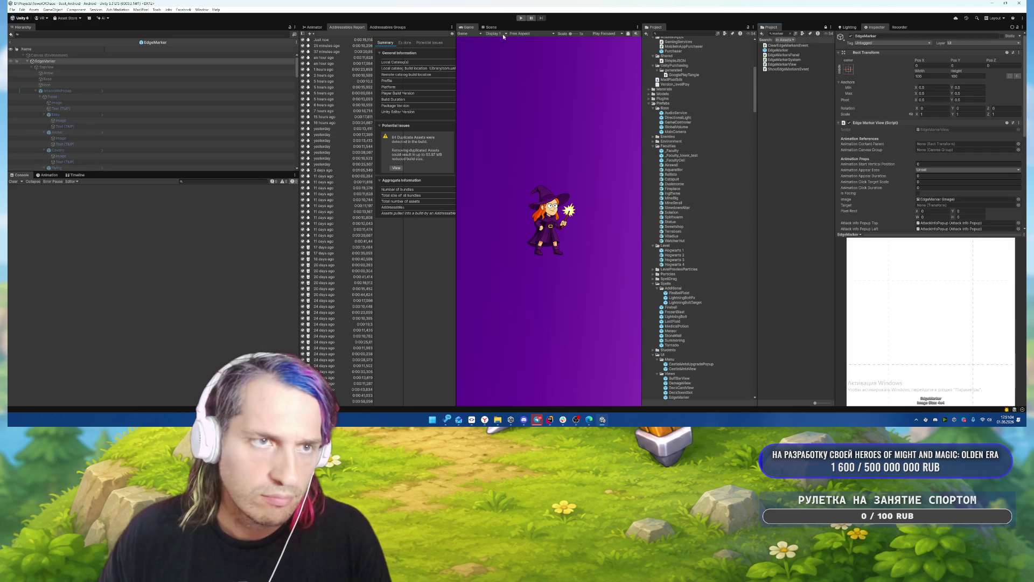
pyautogui.click(490, 27)
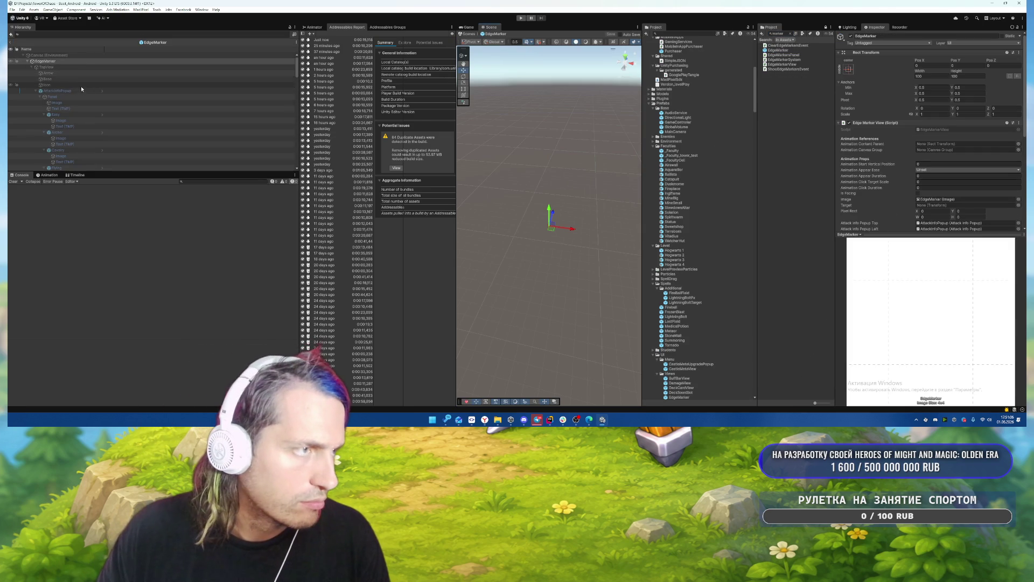
pyautogui.click(68, 61)
pyautogui.click(67, 67)
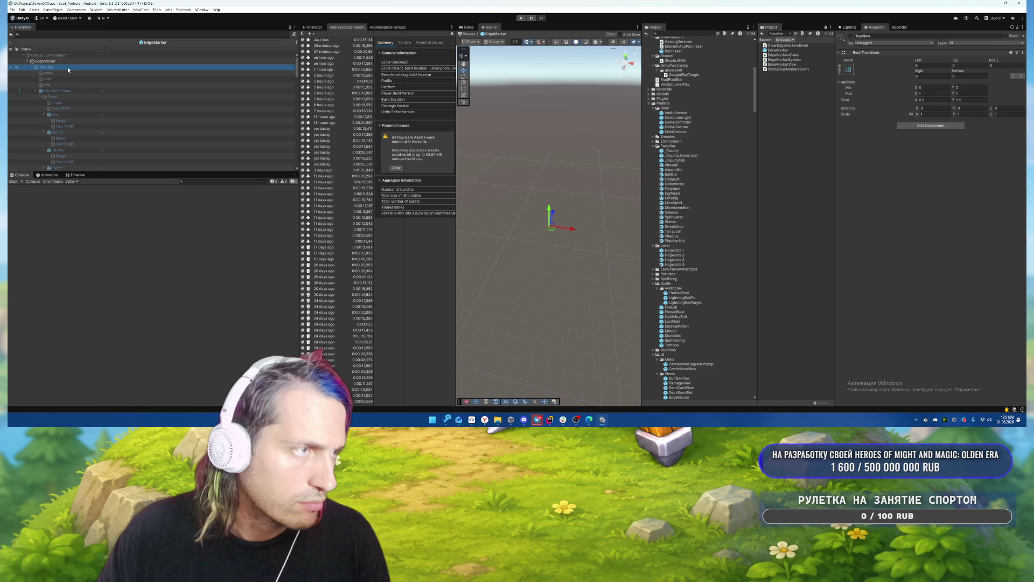
pyautogui.scroll(-2, 107, 65)
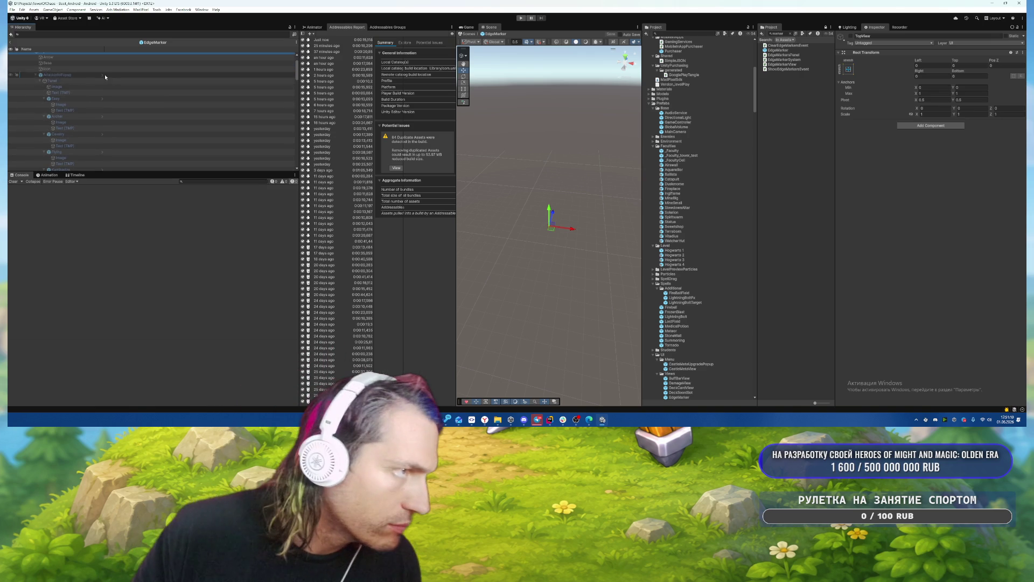
# Open the AttackInfoPopup prefab and frame it in the Scene view.
pyautogui.click(102, 58)
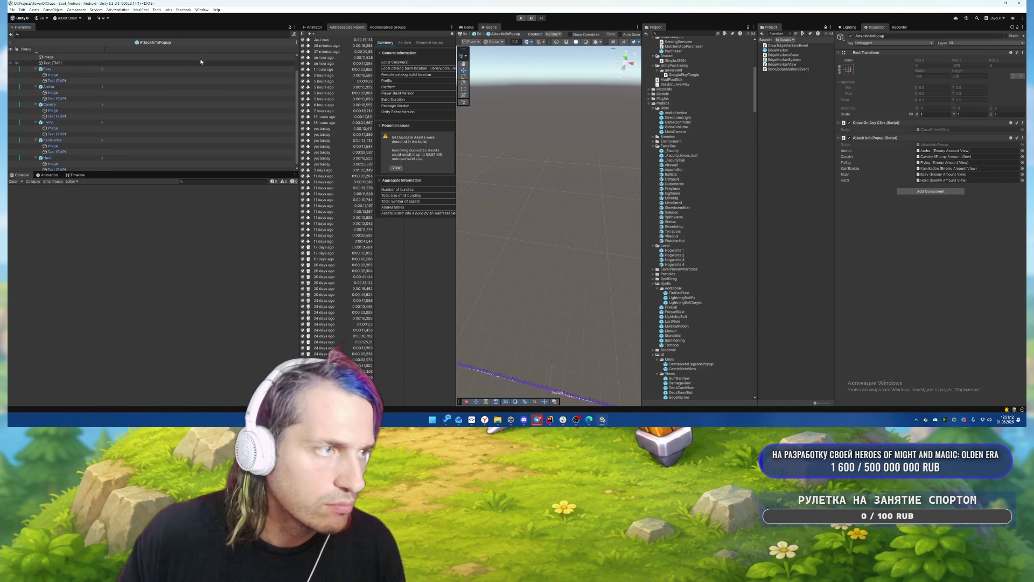
pyautogui.doubleClick(46, 69)
pyautogui.click(574, 180)
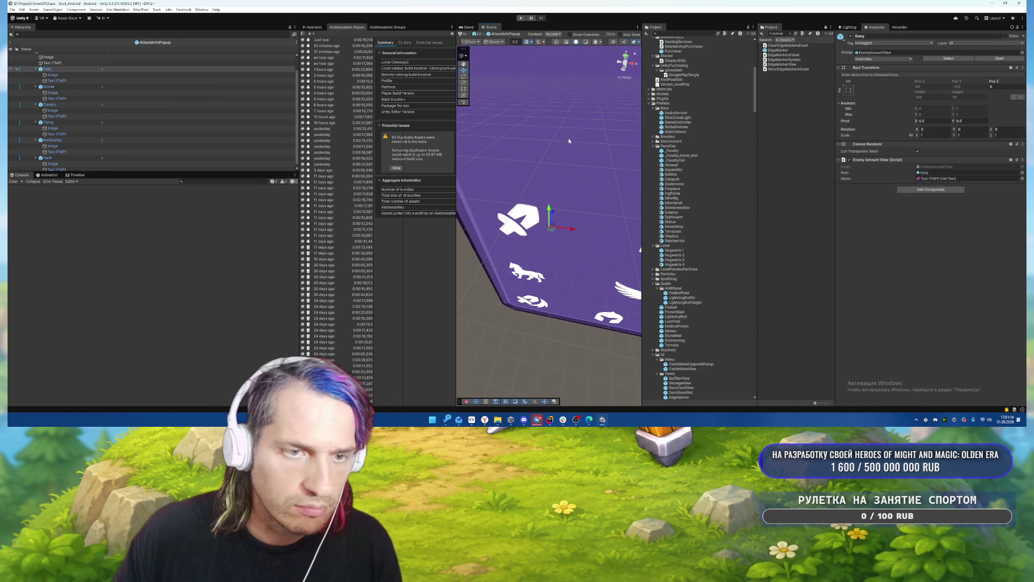
pyautogui.scroll(3, 569, 143)
pyautogui.scroll(-5, 567, 141)
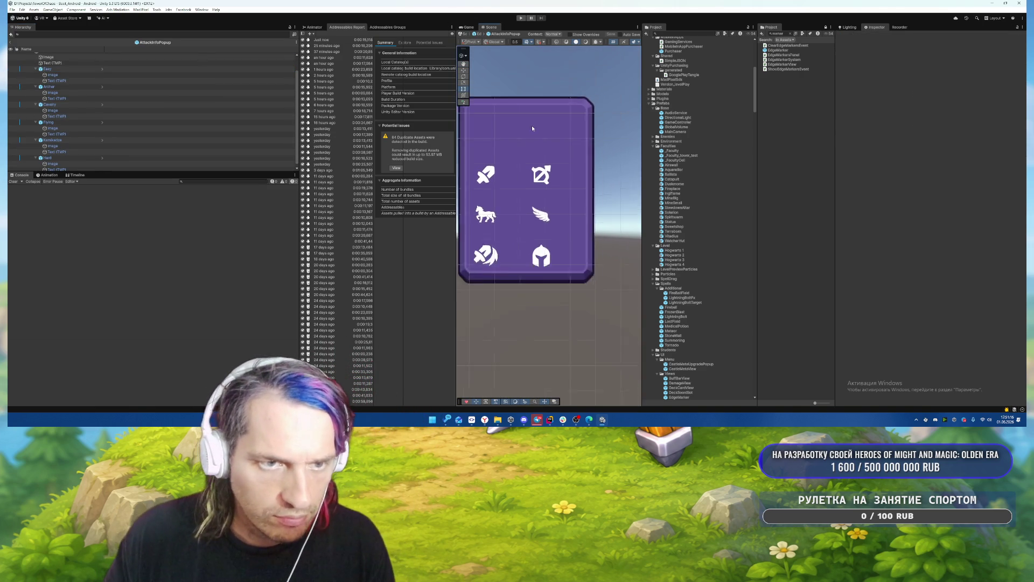
# Open the Easy entry's EnemyAmountView prefab and select its Text (TMP) label.
pyautogui.click(105, 70)
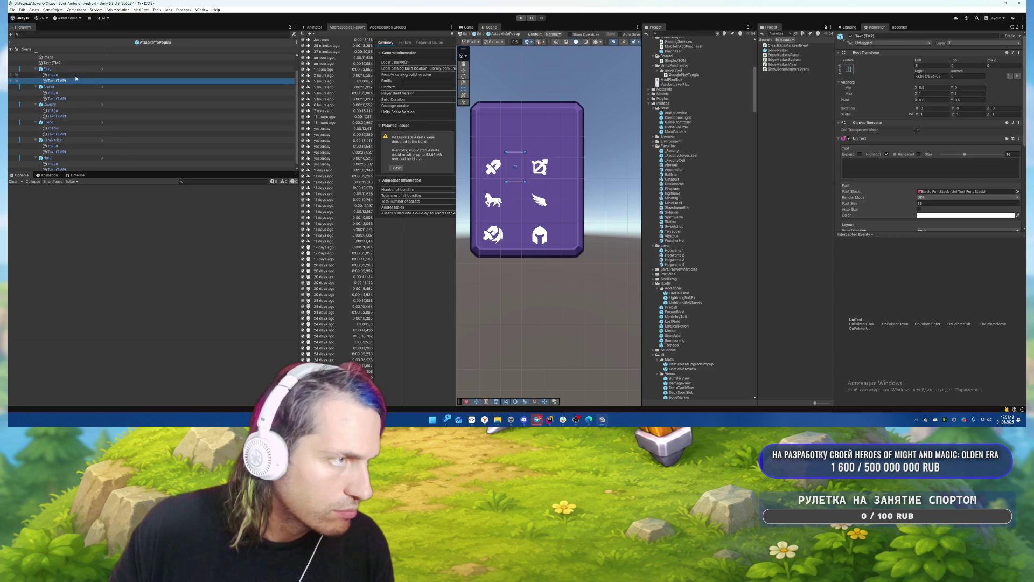
pyautogui.click(103, 70)
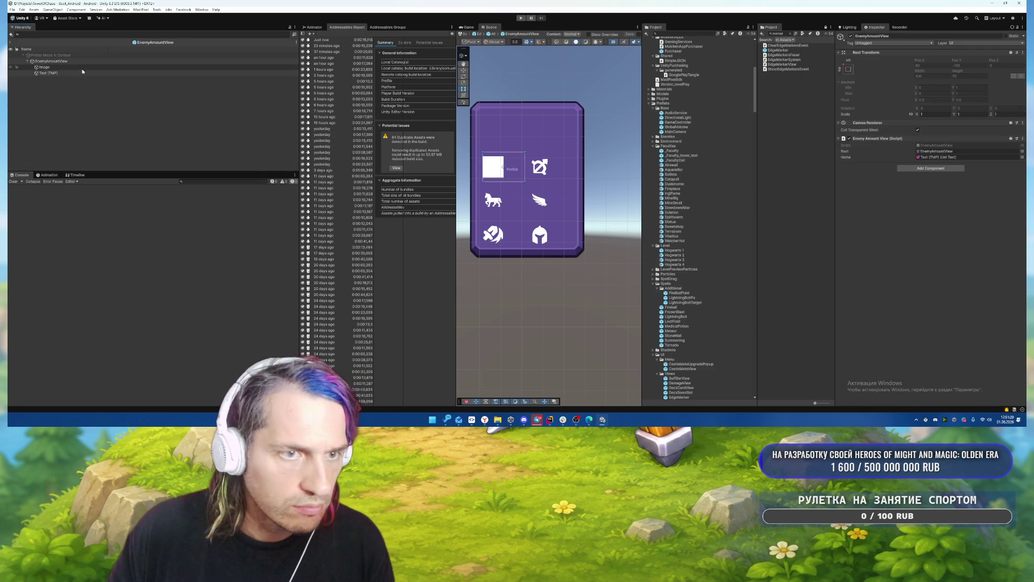
pyautogui.click(143, 74)
pyautogui.scroll(-3, 974, 157)
# Give the amount text size 10, toggle wrapping, adjust alignment, save, and return to AttackInfoPopup.
pyautogui.click(918, 130)
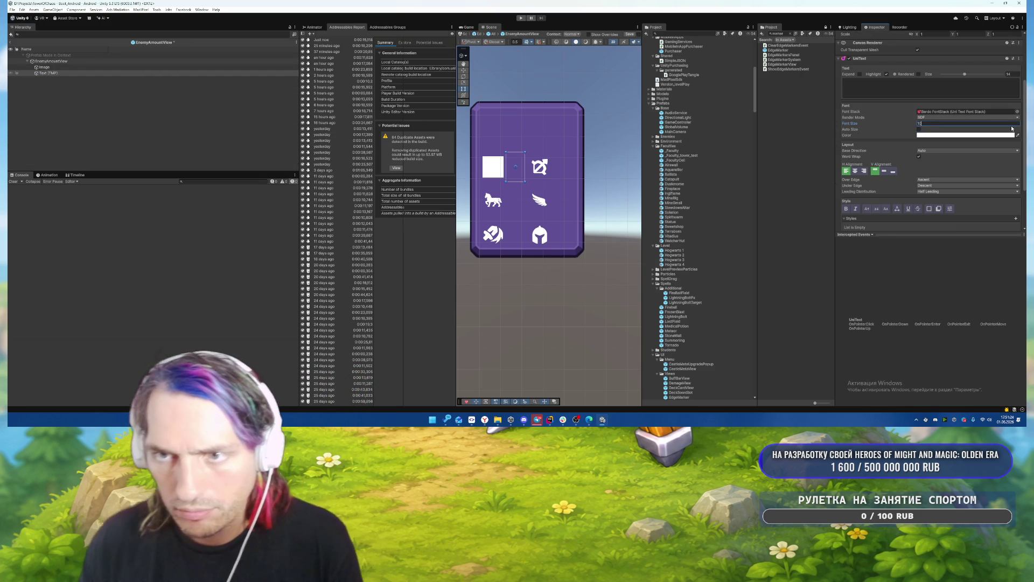
pyautogui.click(919, 156)
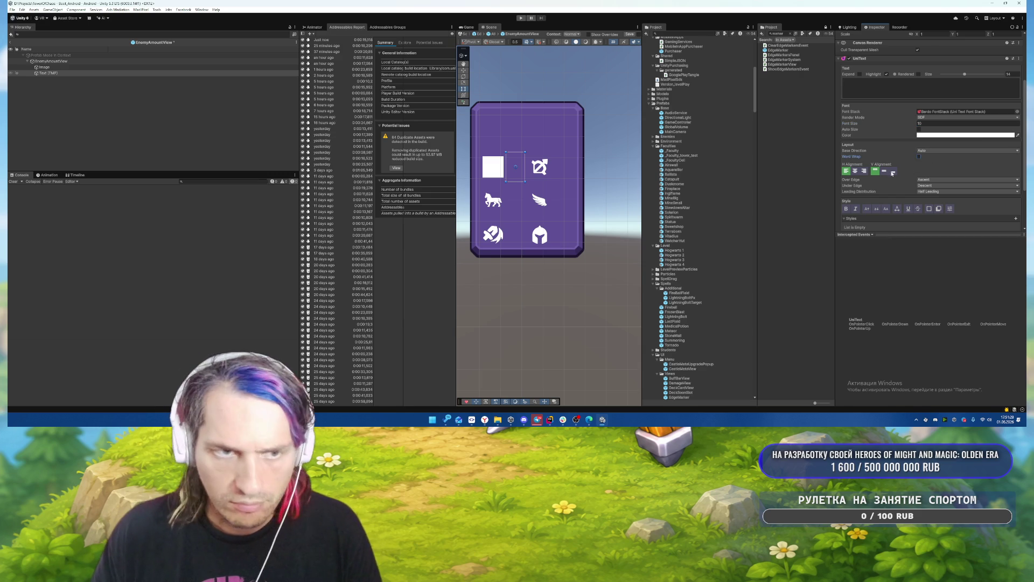
pyautogui.click(855, 171)
pyautogui.click(885, 171)
pyautogui.click(846, 171)
pyautogui.hotkey('ctrl', 's')
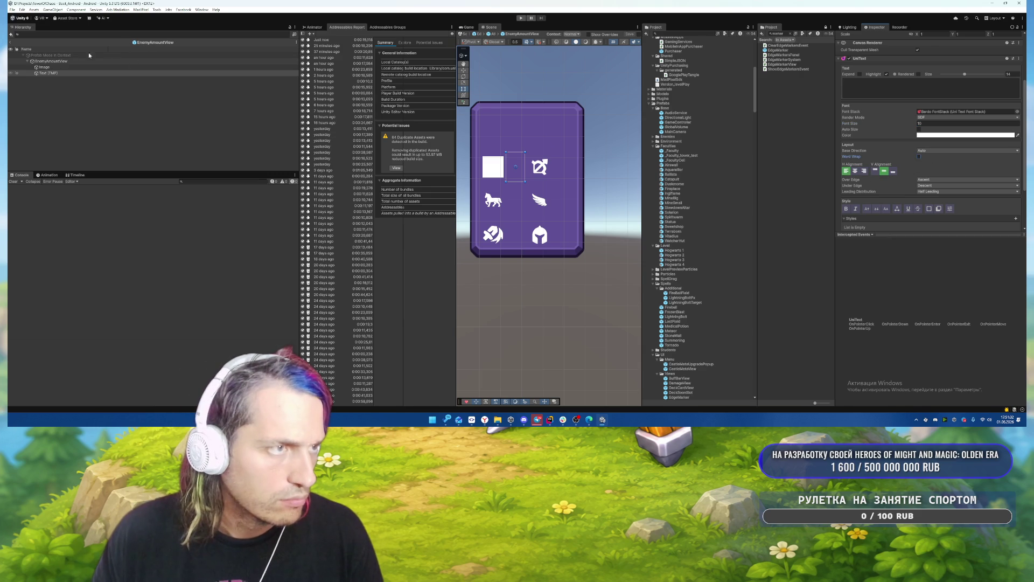
pyautogui.click(10, 43)
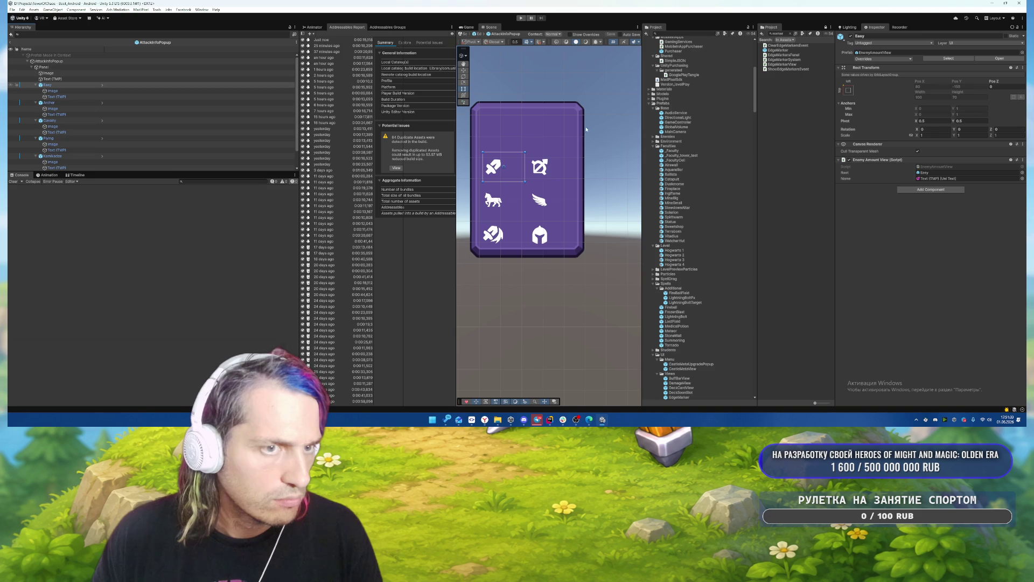
# Bind the title Text (TMP)'s Localize String Event to UniText.Text with the English string.
pyautogui.click(61, 67)
pyautogui.click(52, 79)
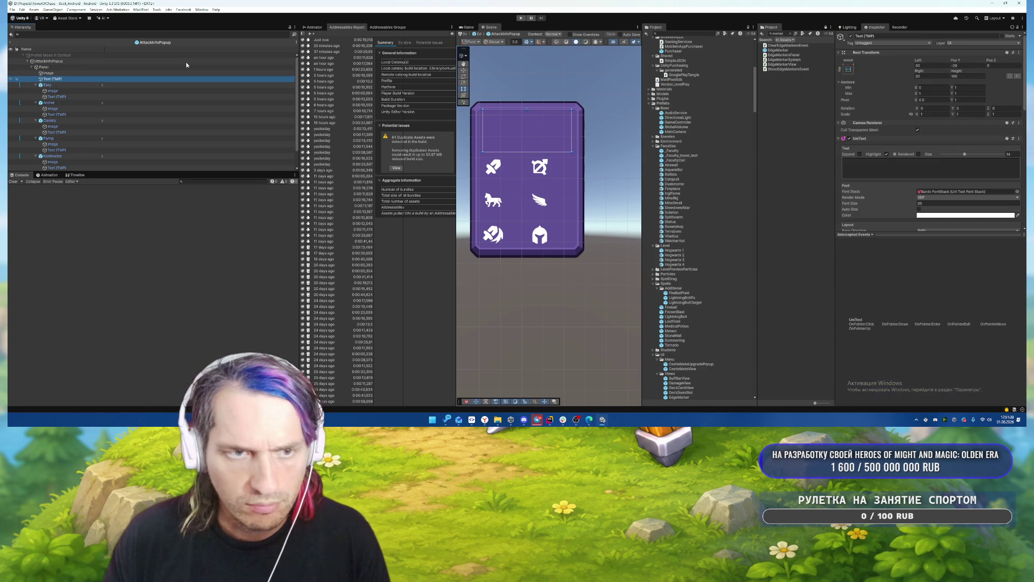
pyautogui.scroll(-5, 907, 138)
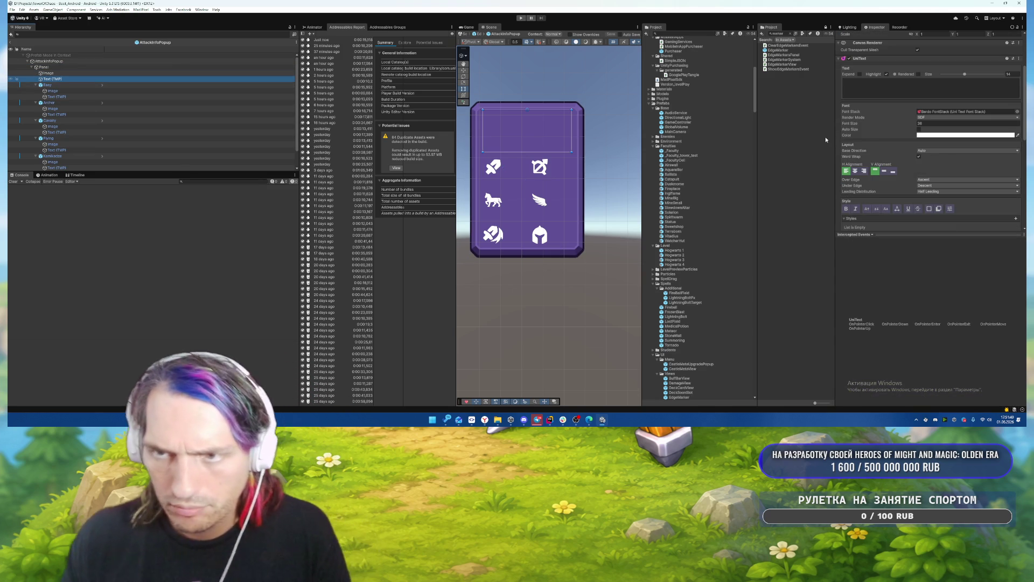
pyautogui.scroll(-5, 907, 138)
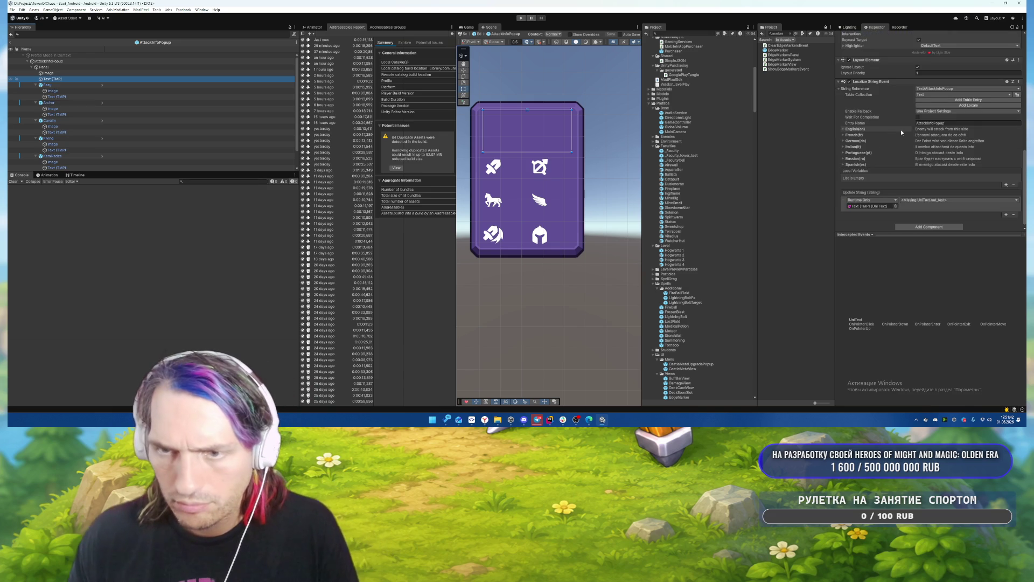
pyautogui.click(926, 200)
pyautogui.moveTo(925, 236)
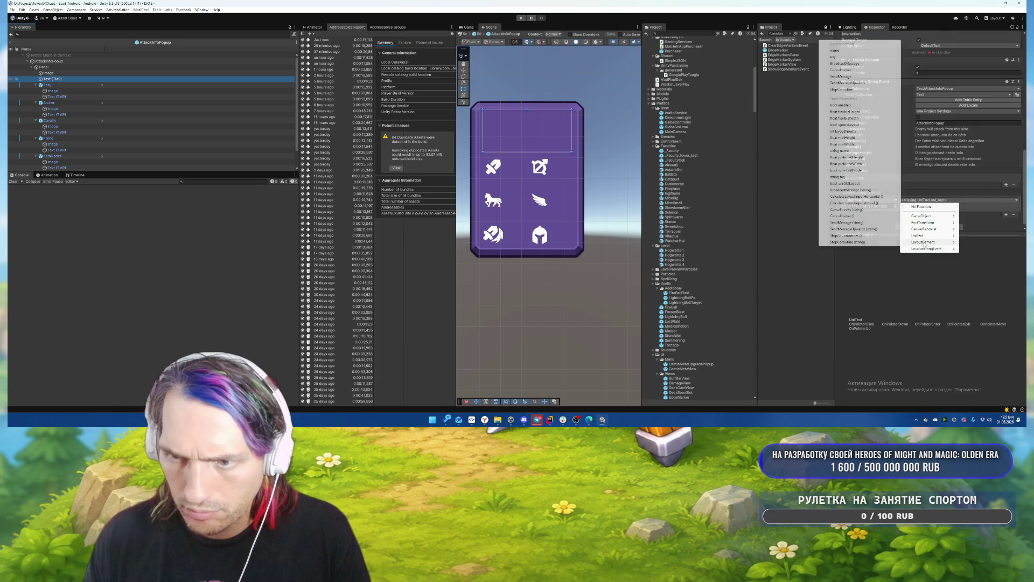
pyautogui.click(840, 100)
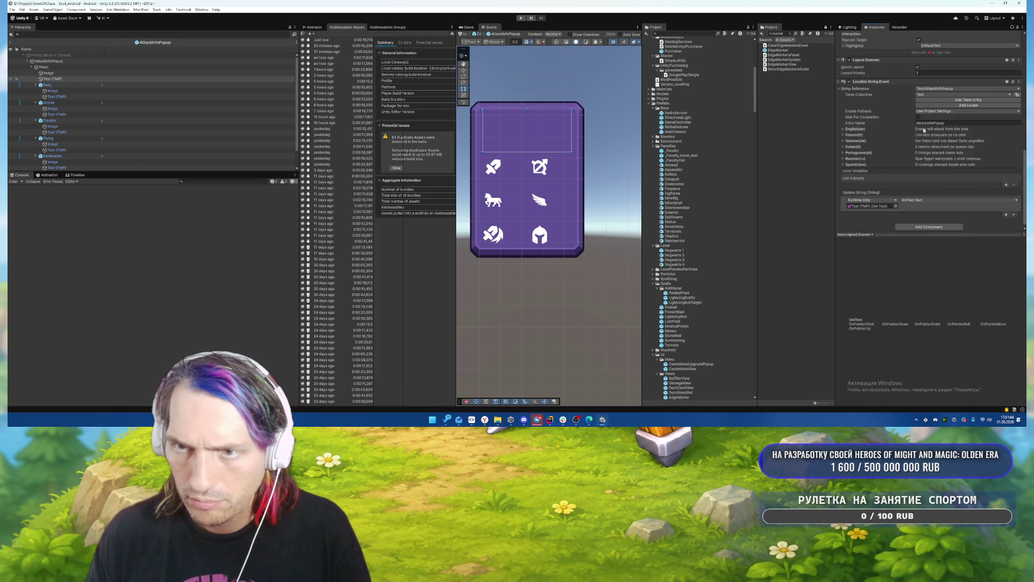
pyautogui.click(846, 130)
pyautogui.scroll(5, 916, 162)
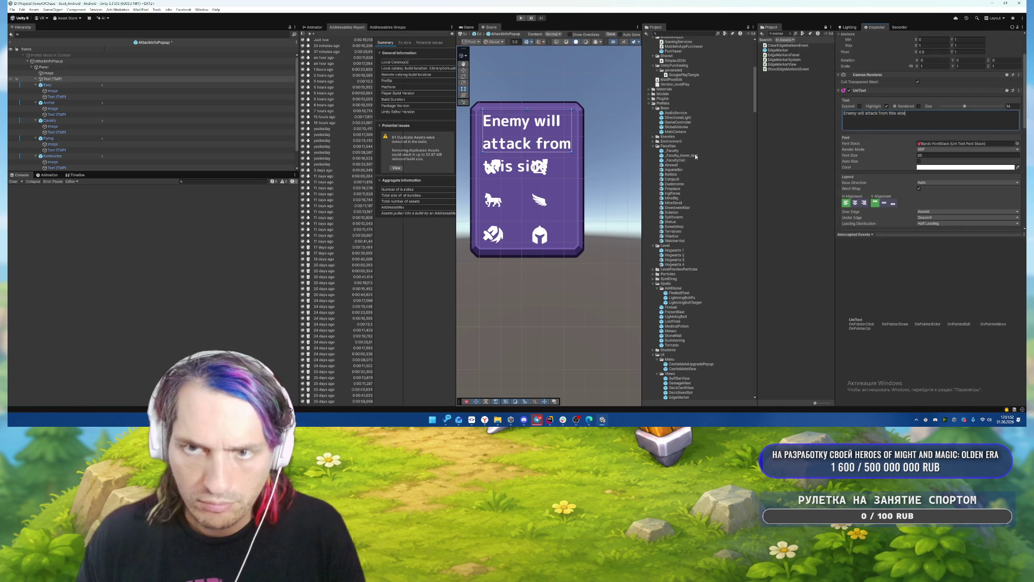
pyautogui.scroll(-5, 910, 143)
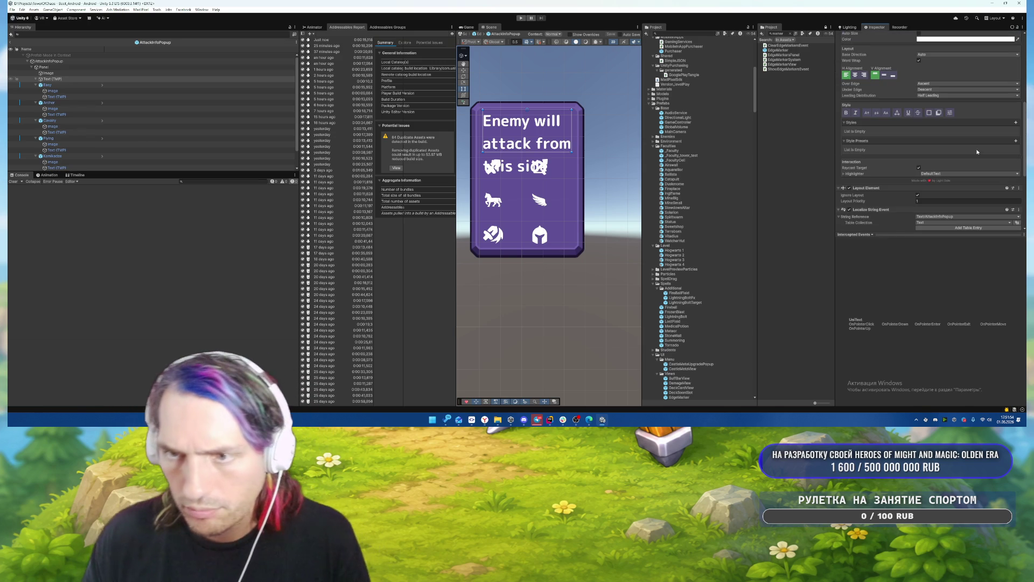
# Centre the title, enable Auto Size, make it uppercase and apply the StylePreset.
pyautogui.click(854, 75)
pyautogui.click(884, 74)
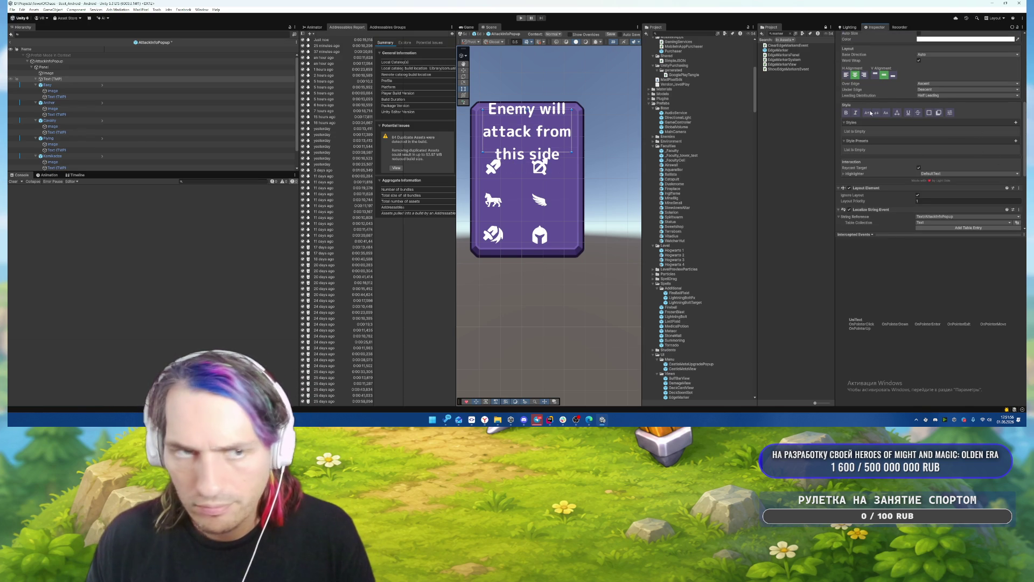
pyautogui.scroll(3, 1001, 173)
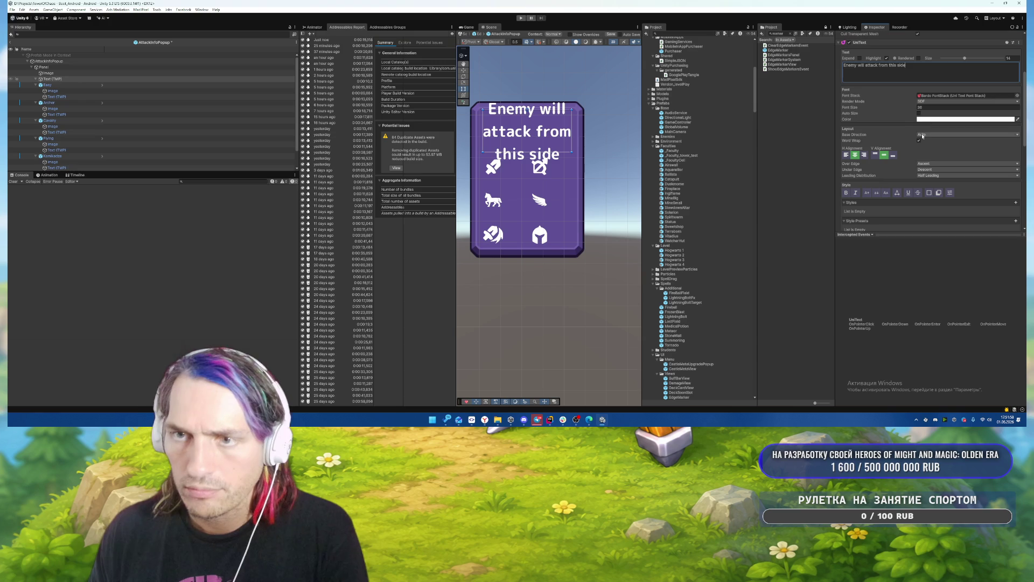
pyautogui.click(920, 113)
pyautogui.click(933, 125)
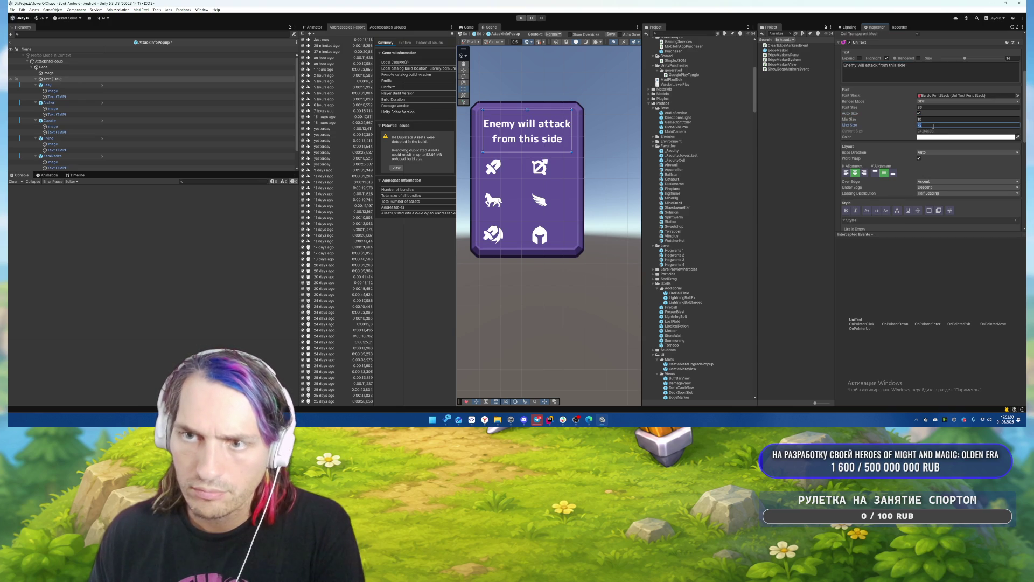
pyautogui.scroll(-3, 953, 171)
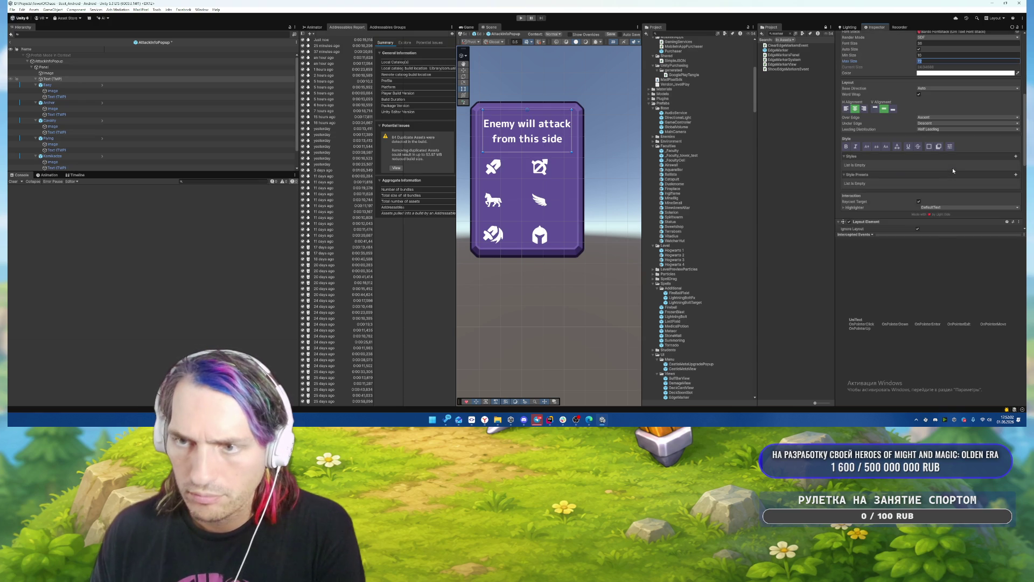
pyautogui.click(867, 147)
pyautogui.click(1016, 184)
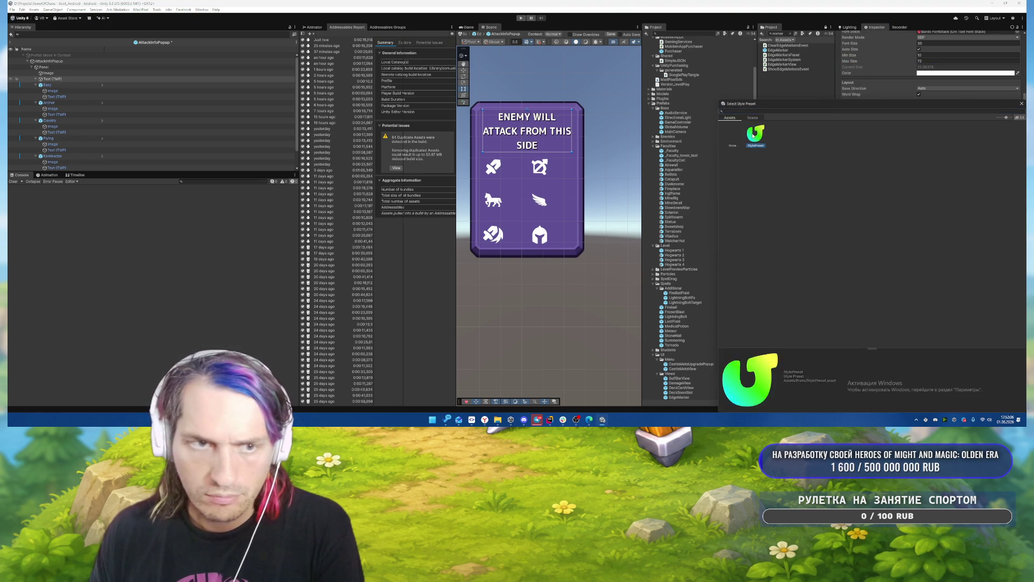
pyautogui.doubleClick(754, 134)
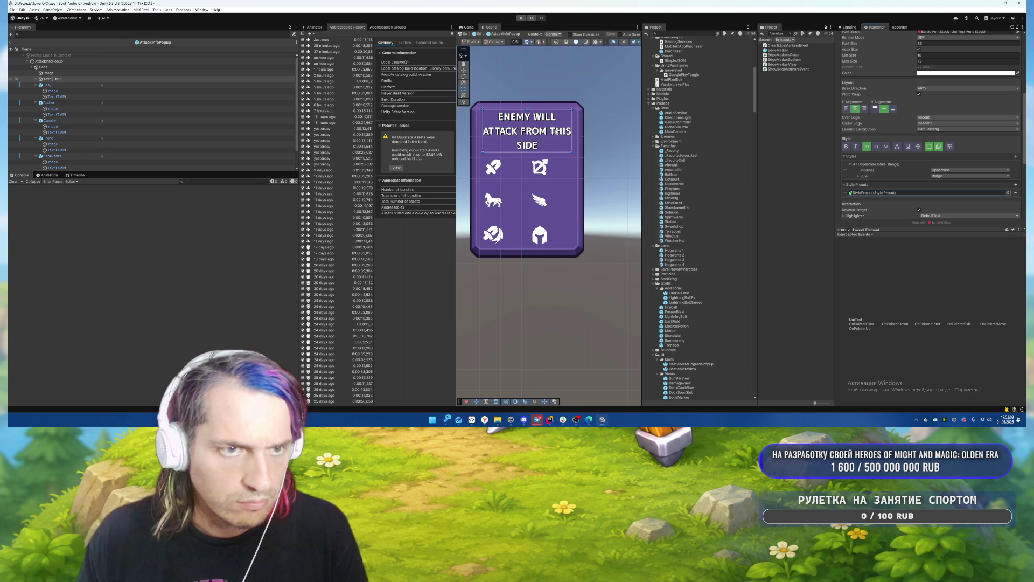
pyautogui.click(103, 84)
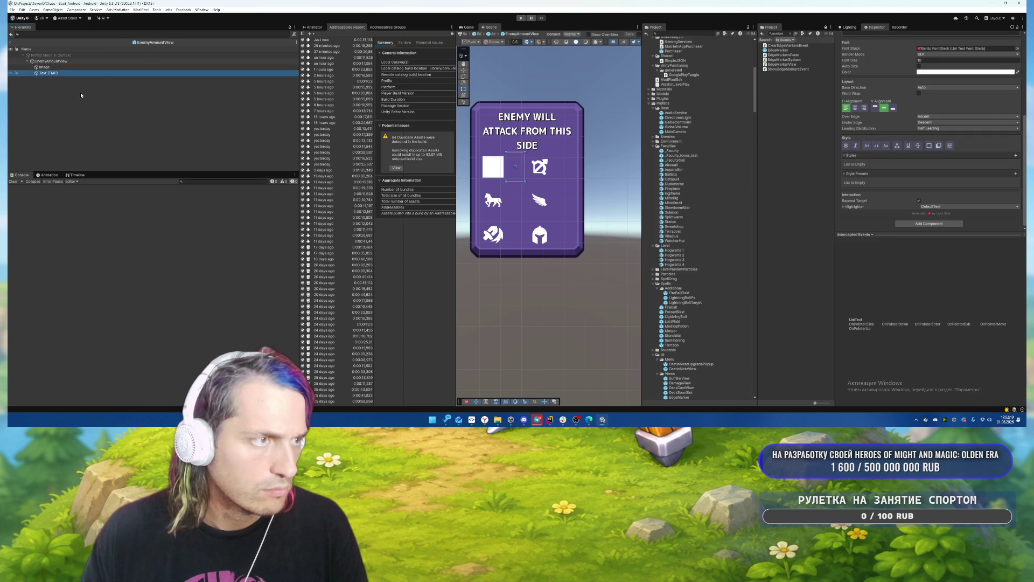
# Set the EnemyAmountView counter text to 1 with Auto Size off and StylePreset assigned, then return to AttackInfoPopup.
pyautogui.scroll(4, 915, 114)
pyautogui.click(930, 119)
pyautogui.write('1')
pyautogui.click(920, 162)
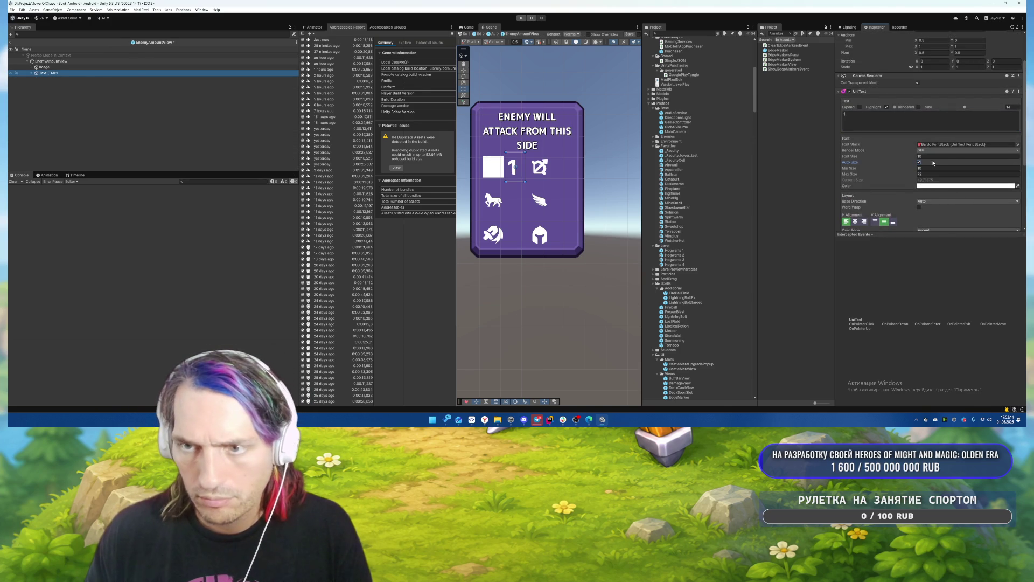
pyautogui.click(919, 162)
pyautogui.click(927, 156)
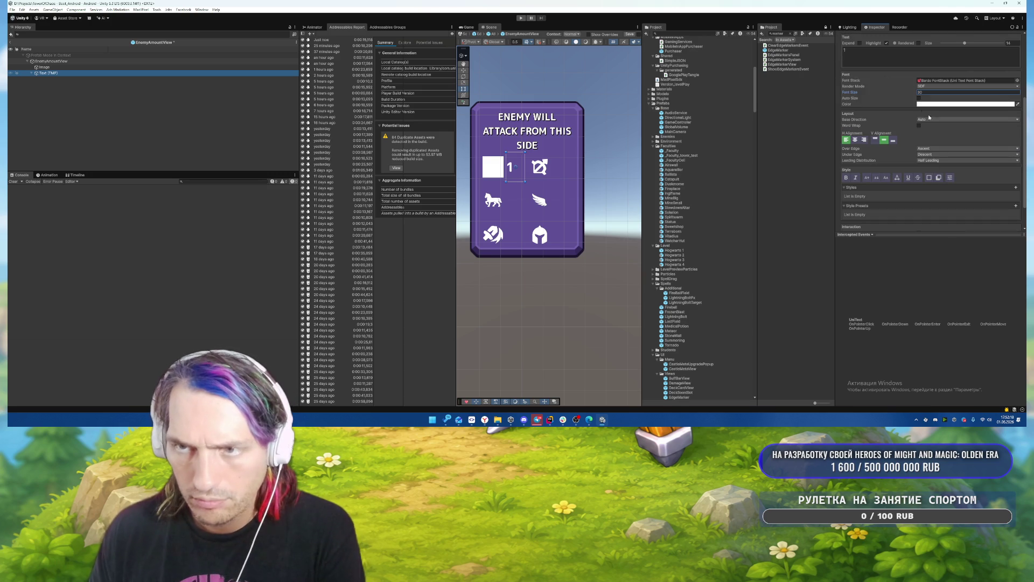
pyautogui.scroll(-2, 941, 171)
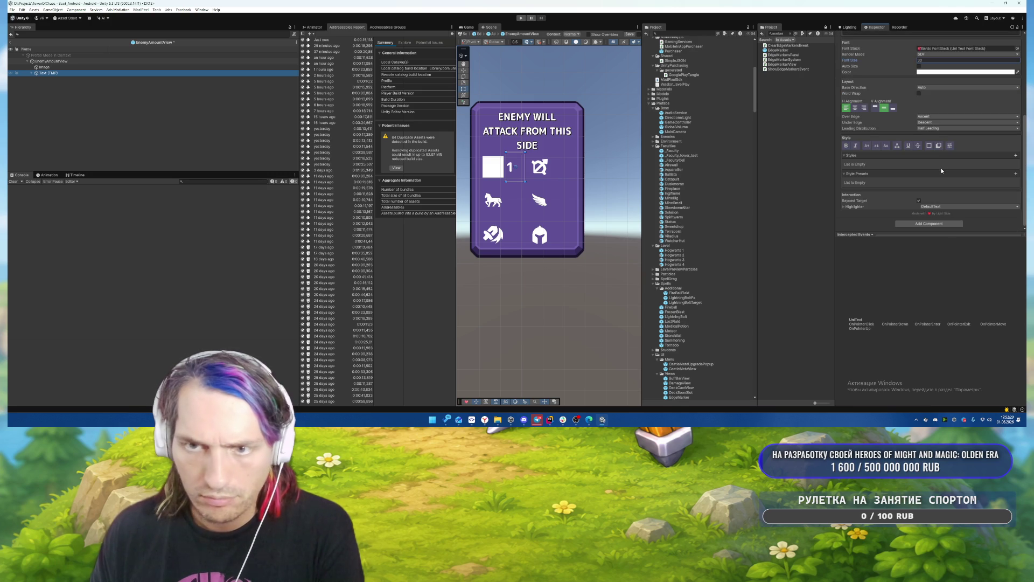
pyautogui.click(1016, 174)
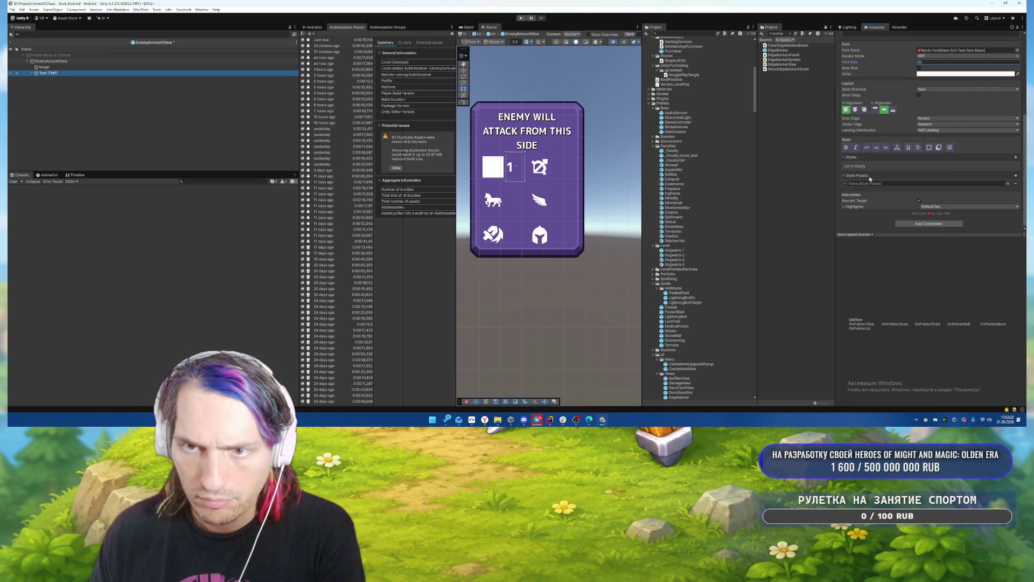
pyautogui.click(1008, 183)
pyautogui.doubleClick(867, 132)
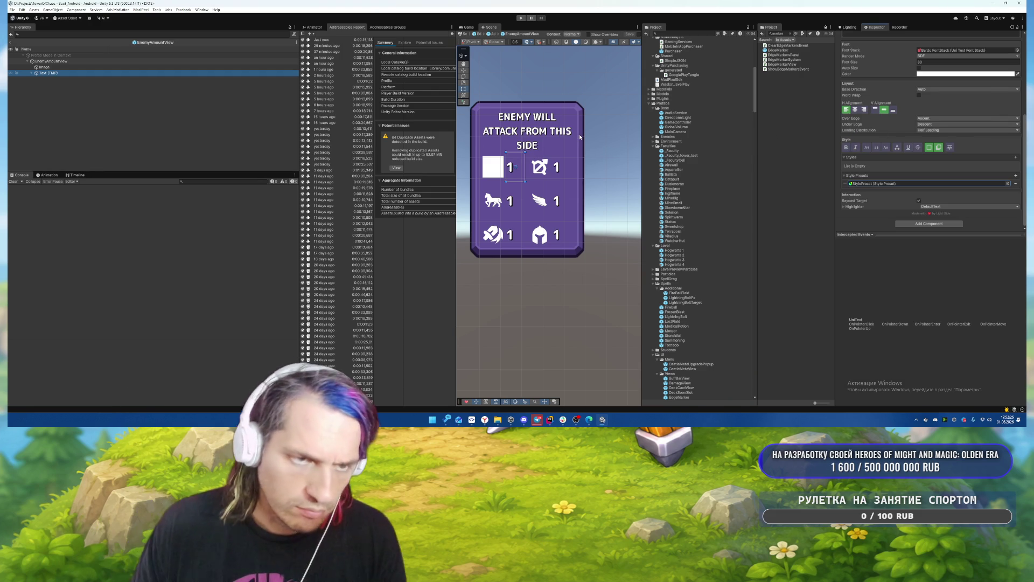
pyautogui.click(9, 42)
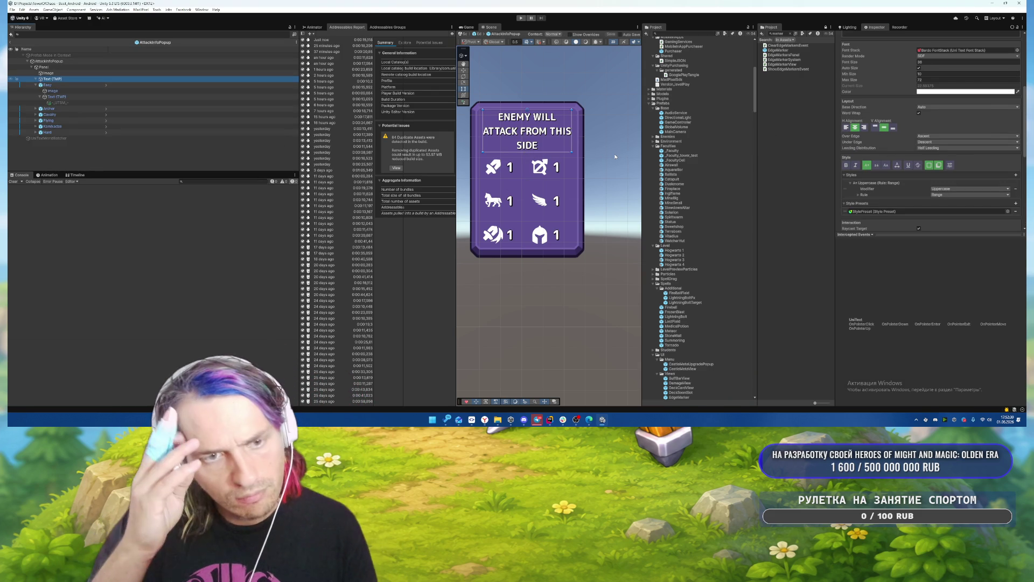
# Remove the style preset from the AttackInfoPopup title text.
pyautogui.scroll(2, 516, 120)
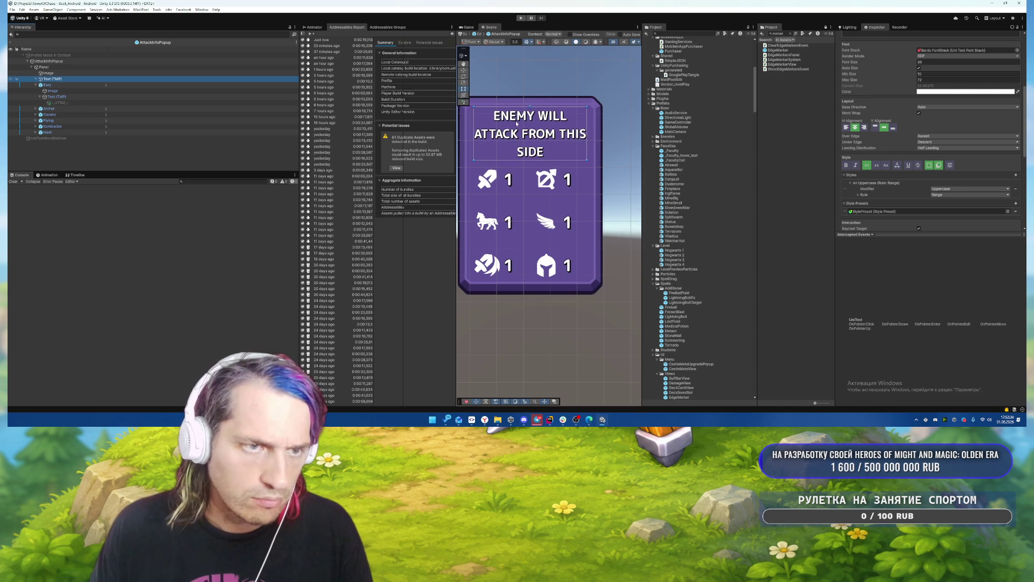
pyautogui.scroll(-2, 516, 124)
pyautogui.scroll(2, 516, 123)
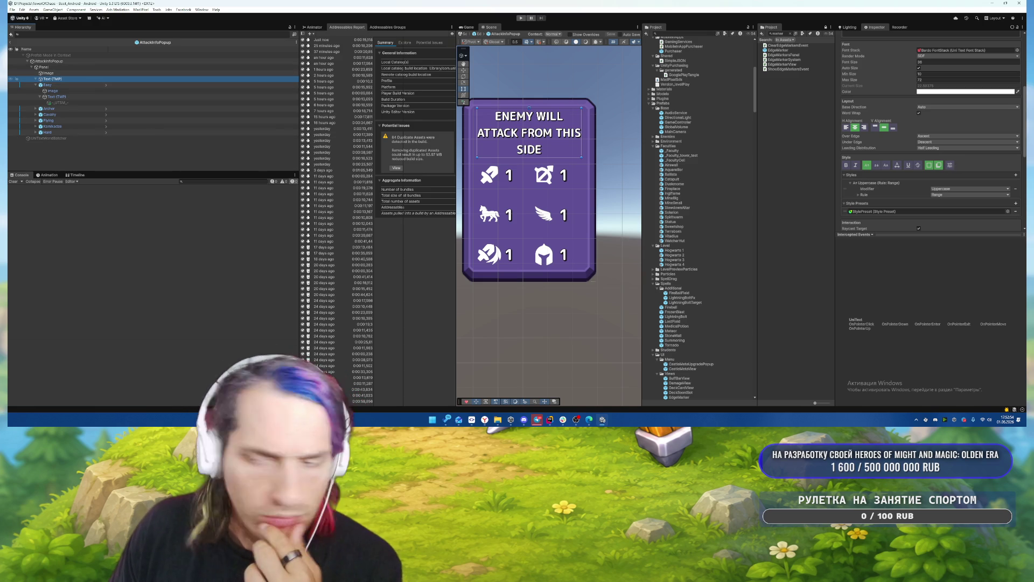
pyautogui.scroll(-3, 977, 205)
pyautogui.click(1006, 164)
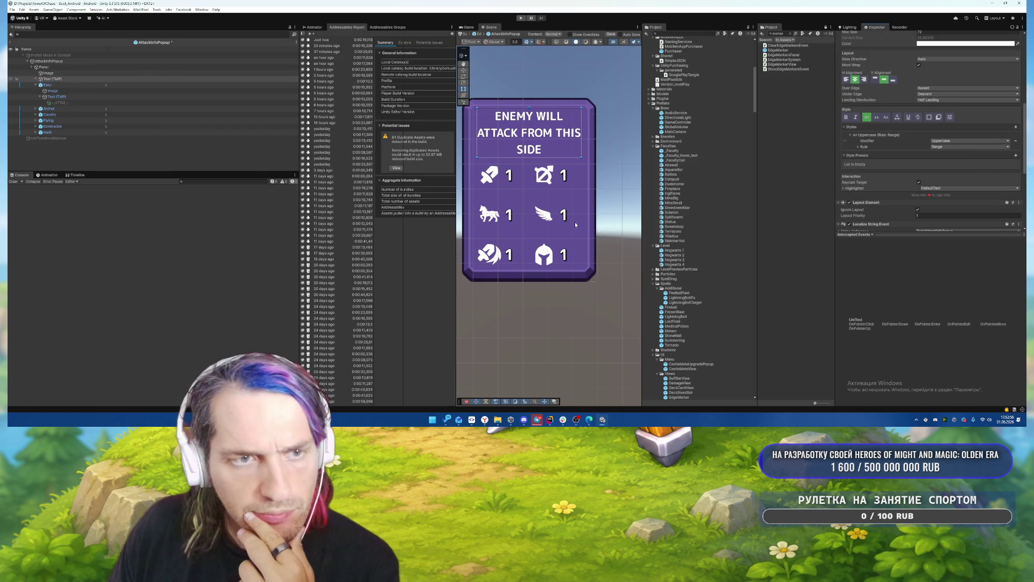
# Save, clear the EnemyAmountView counter's style preset, then go back up to the EdgeMarker prefab.
pyautogui.click(106, 85)
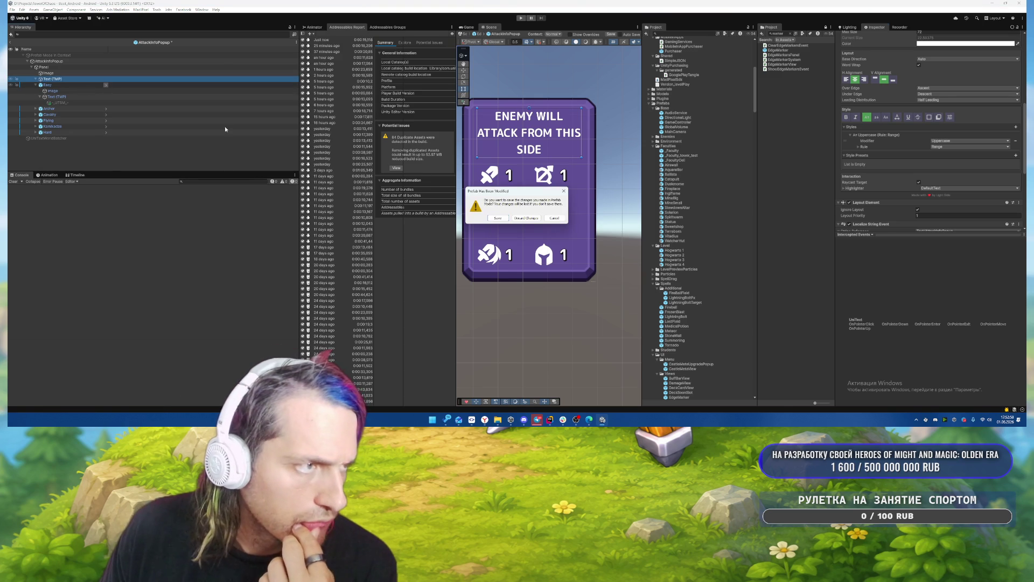
pyautogui.click(502, 219)
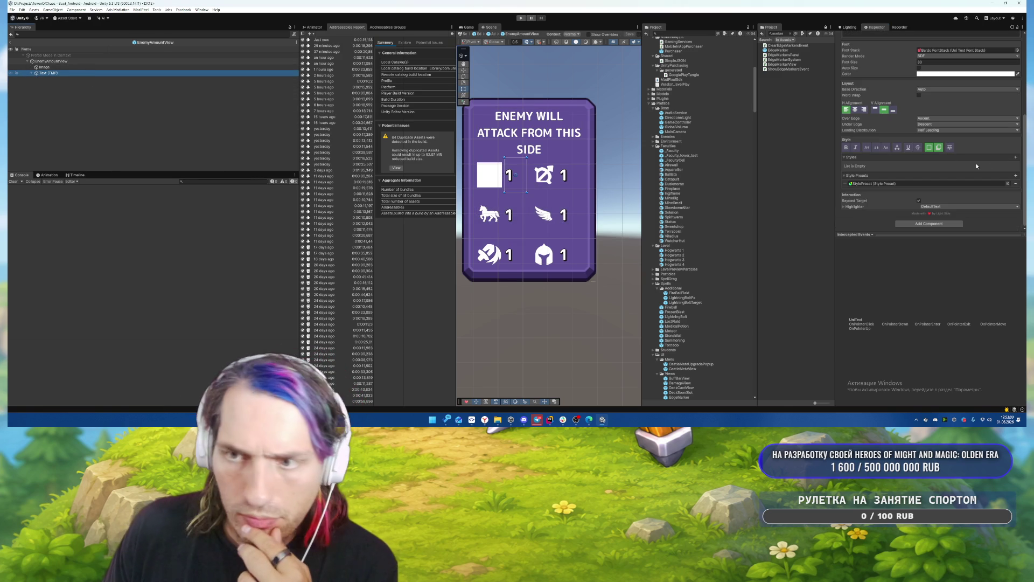
pyautogui.click(1015, 184)
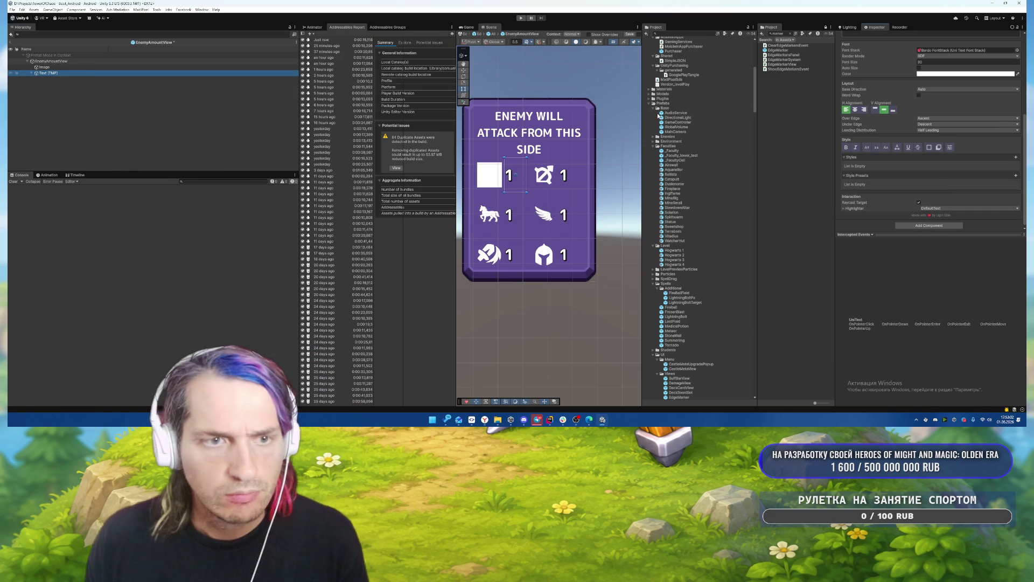
pyautogui.click(9, 41)
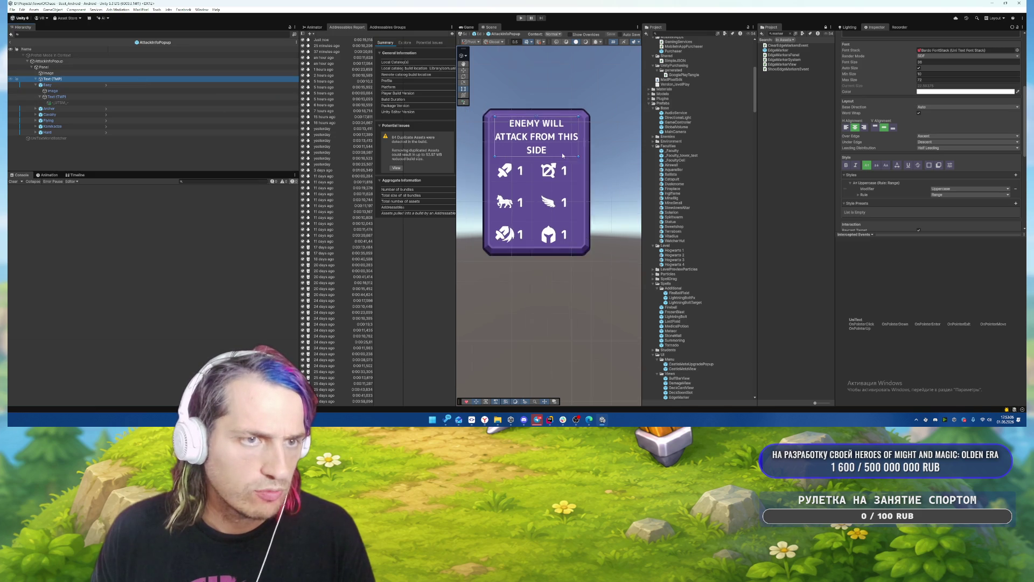
pyautogui.scroll(-2, 562, 155)
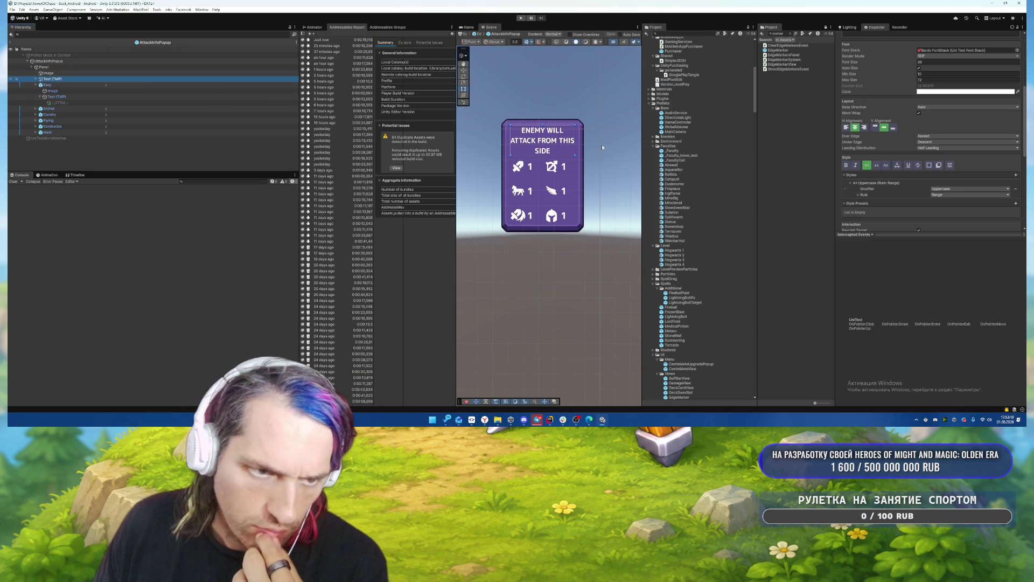
pyautogui.click(9, 41)
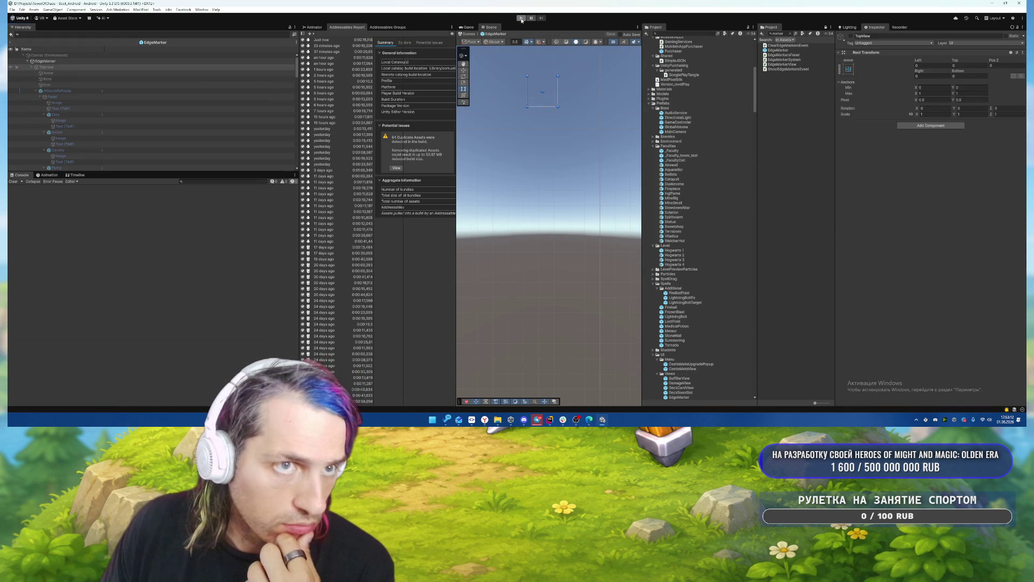
# Enter Play mode, start the level, place three buildings around the castle and begin the wave.
pyautogui.click(521, 18)
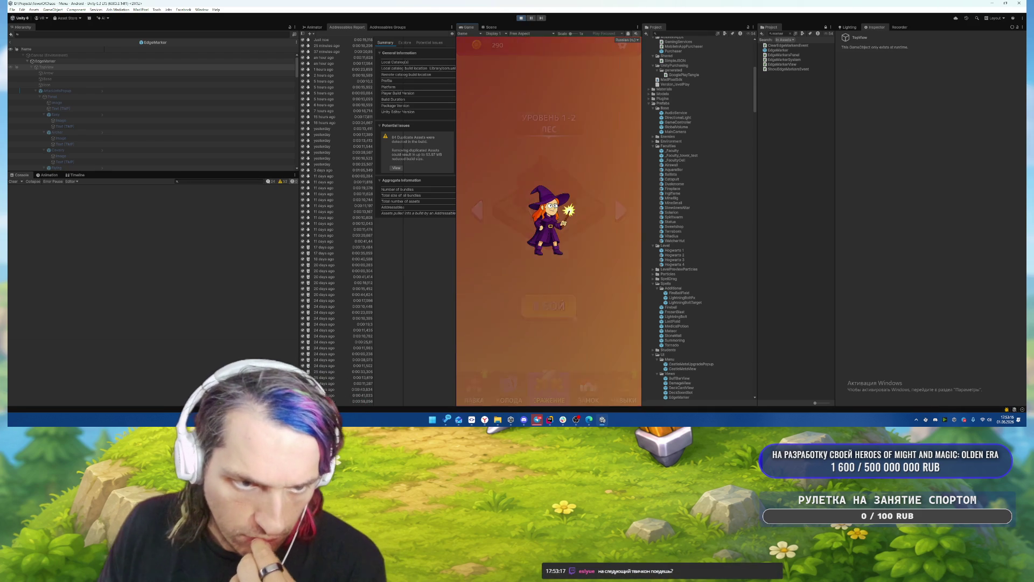
pyautogui.click(559, 297)
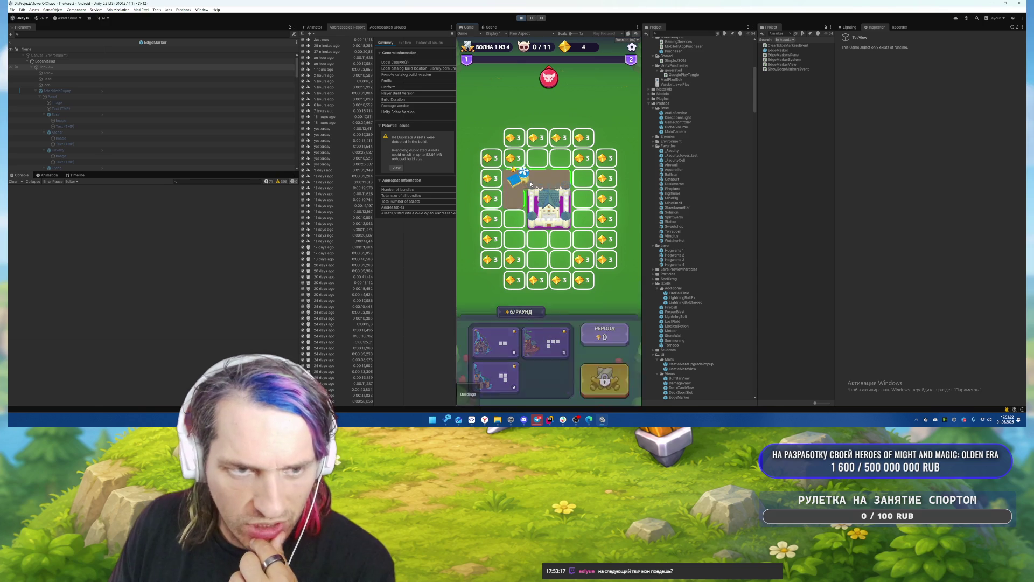
pyautogui.moveTo(531, 184); pyautogui.dragTo(532, 186)
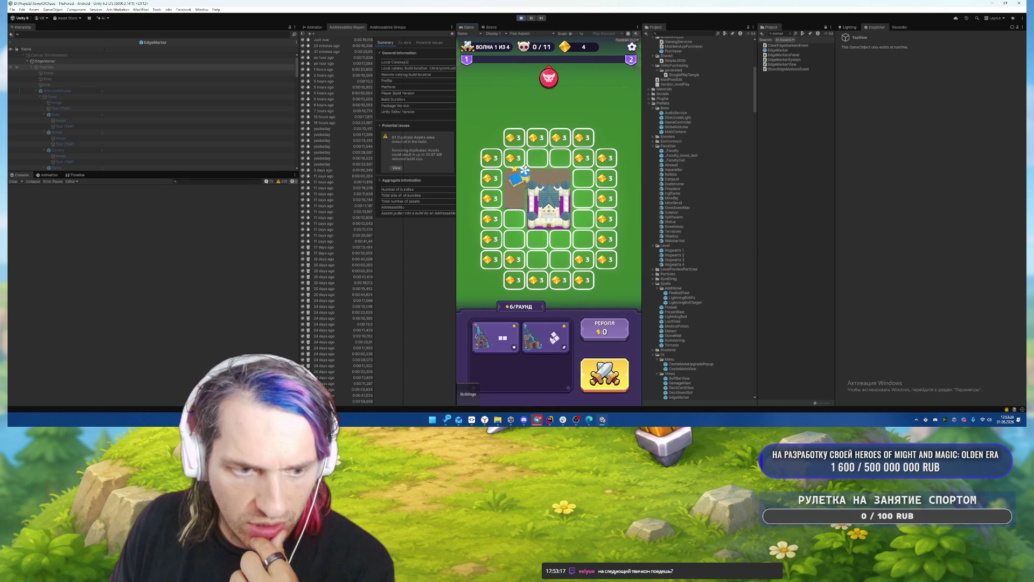
pyautogui.moveTo(554, 337); pyautogui.dragTo(583, 237)
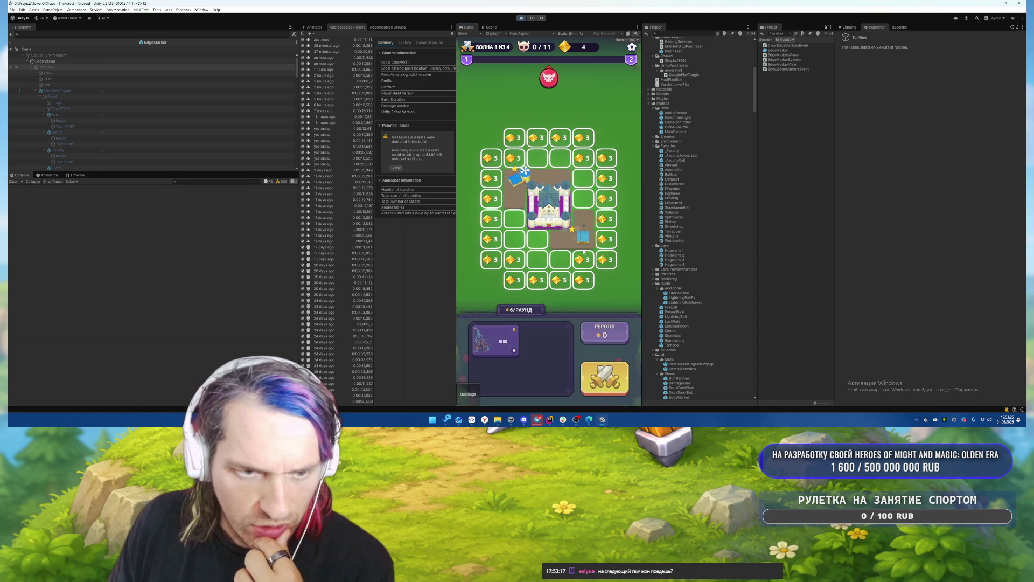
pyautogui.moveTo(496, 337); pyautogui.dragTo(530, 245)
pyautogui.click(604, 381)
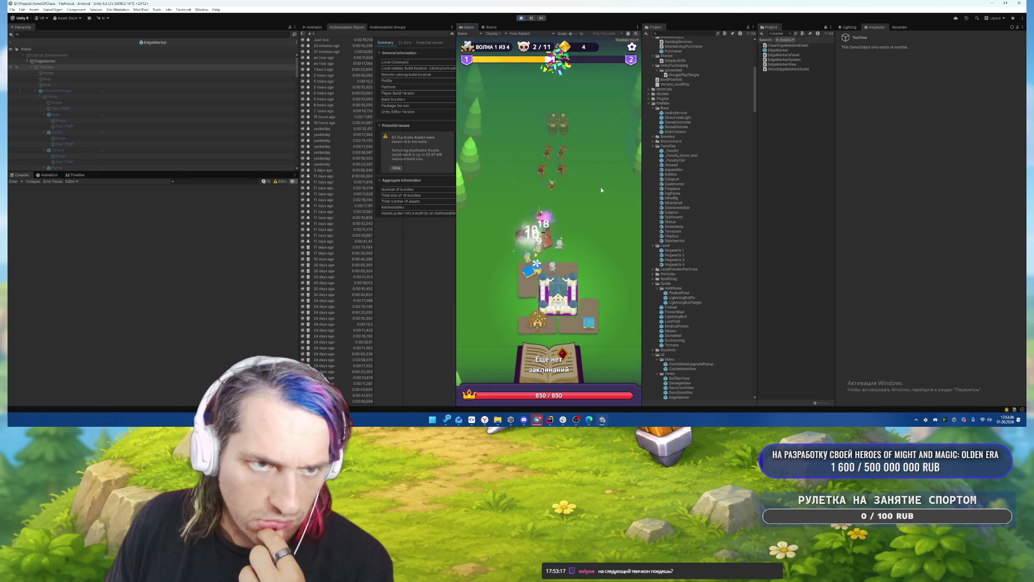
# Pick the lightning card, reroll, place buildings around the castle and buy the bottom-left cell.
pyautogui.click(592, 232)
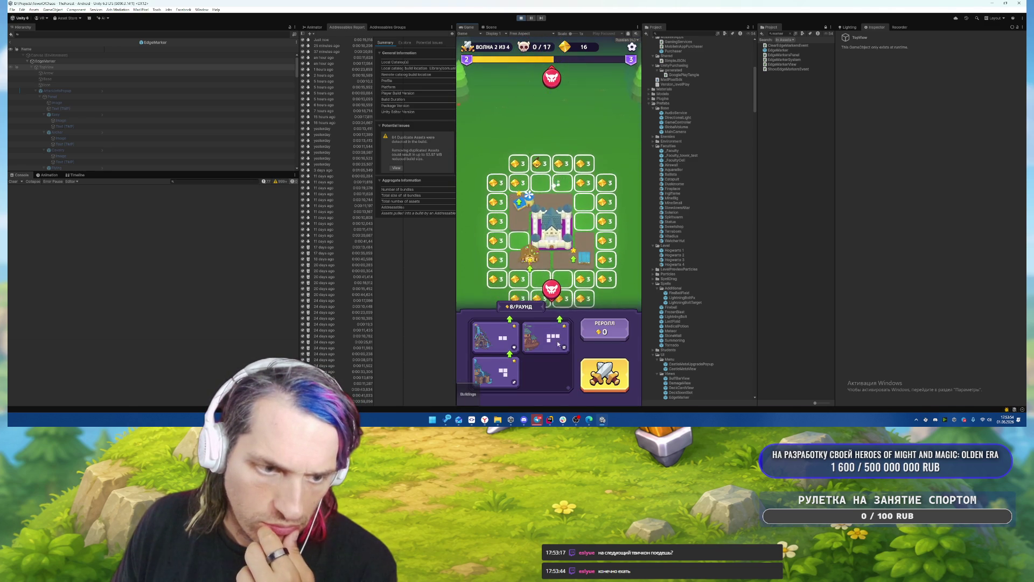
pyautogui.moveTo(538, 180); pyautogui.dragTo(537, 182)
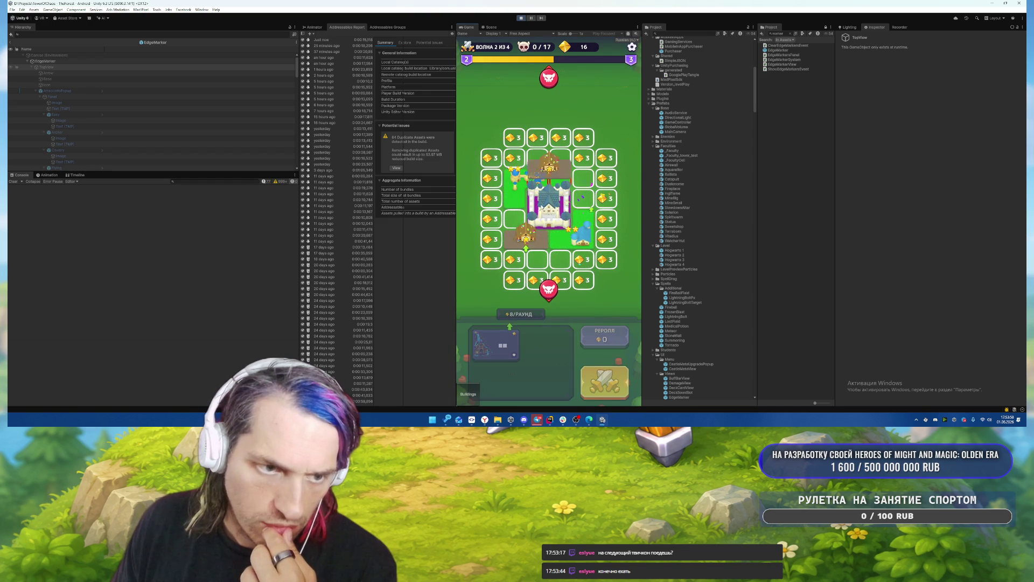
pyautogui.click(607, 334)
pyautogui.moveTo(579, 232); pyautogui.dragTo(529, 188)
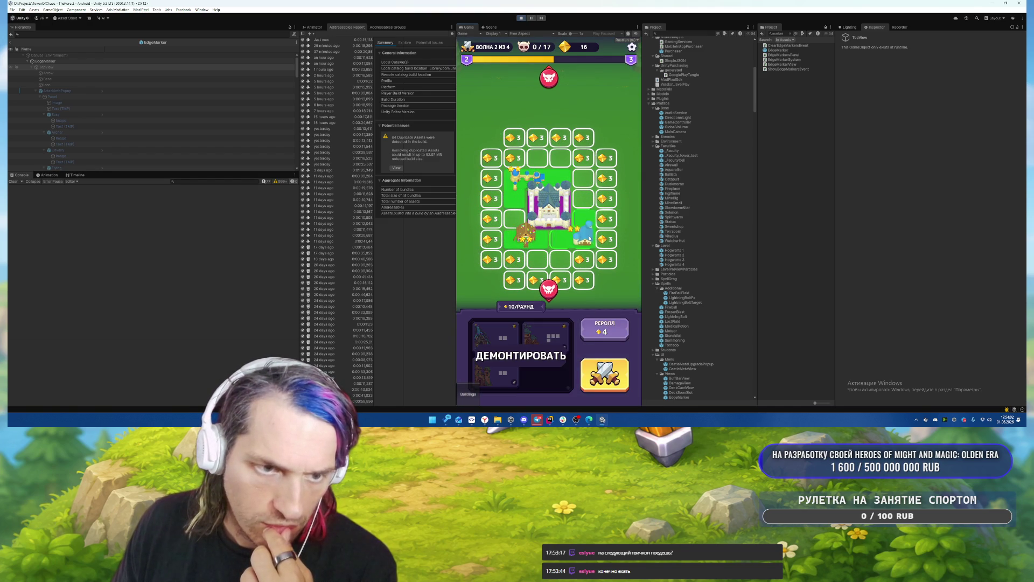
pyautogui.moveTo(496, 377)
pyautogui.mouseDown()
pyautogui.moveTo(563, 180)
pyautogui.moveTo(548, 158)
pyautogui.mouseUp()
pyautogui.moveTo(502, 340); pyautogui.dragTo(584, 186)
pyautogui.click(515, 279)
pyautogui.moveTo(496, 341); pyautogui.dragTo(517, 259)
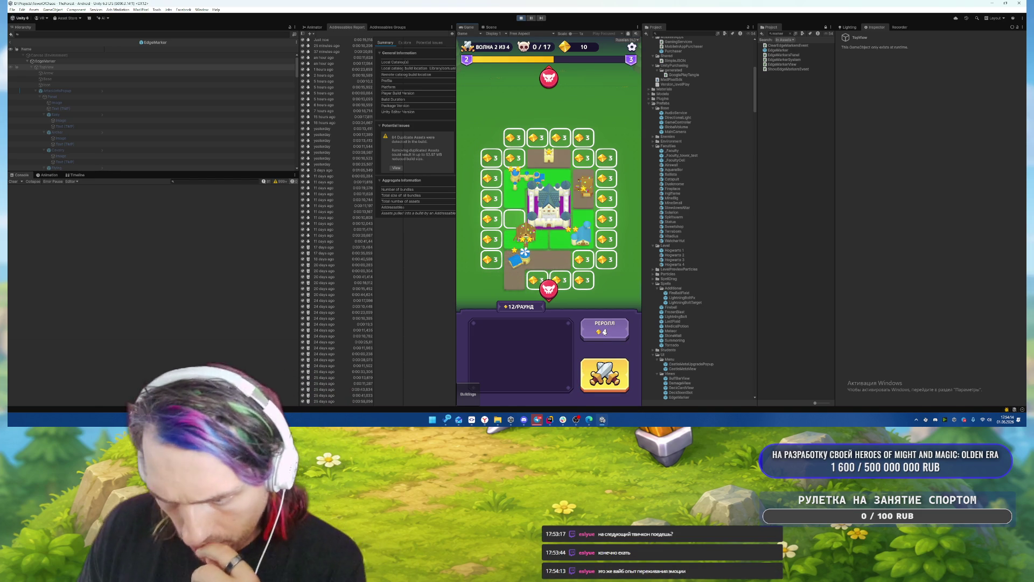
# Reroll, merge to upgrade the top building, fill the left tile and buy the lower-right tile.
pyautogui.click(604, 330)
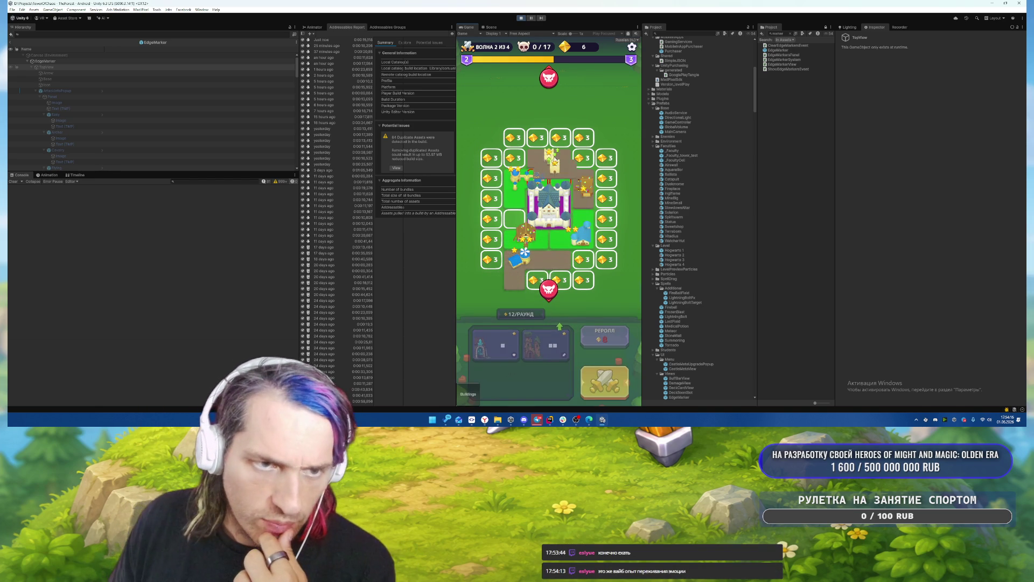
pyautogui.moveTo(554, 162); pyautogui.dragTo(550, 156)
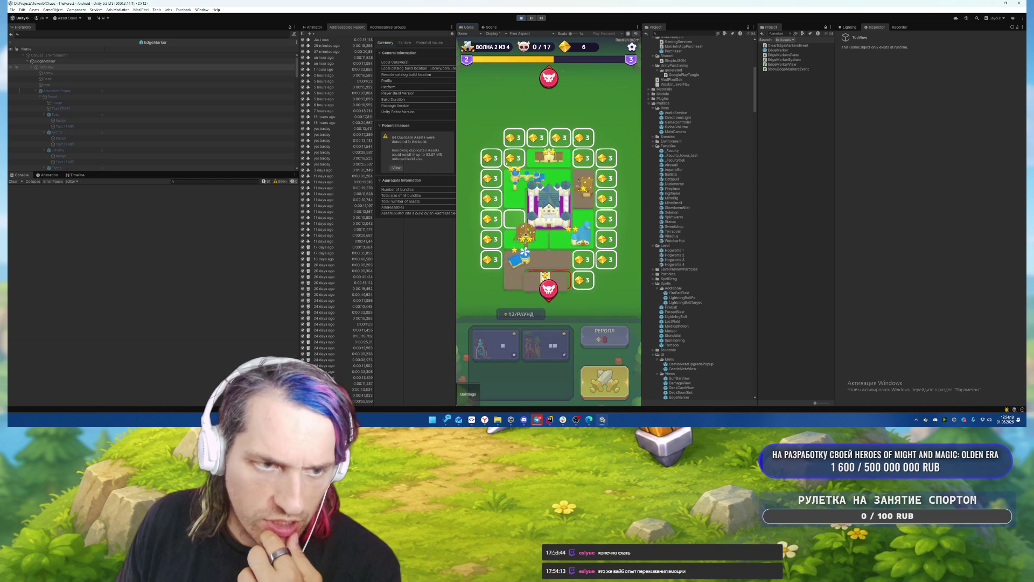
pyautogui.moveTo(547, 278); pyautogui.dragTo(503, 216)
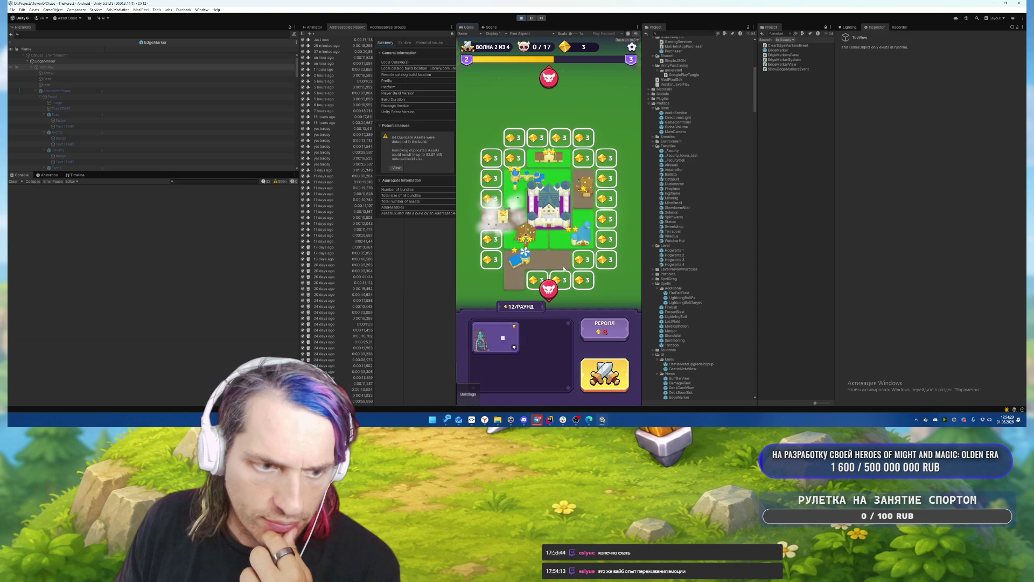
pyautogui.click(583, 260)
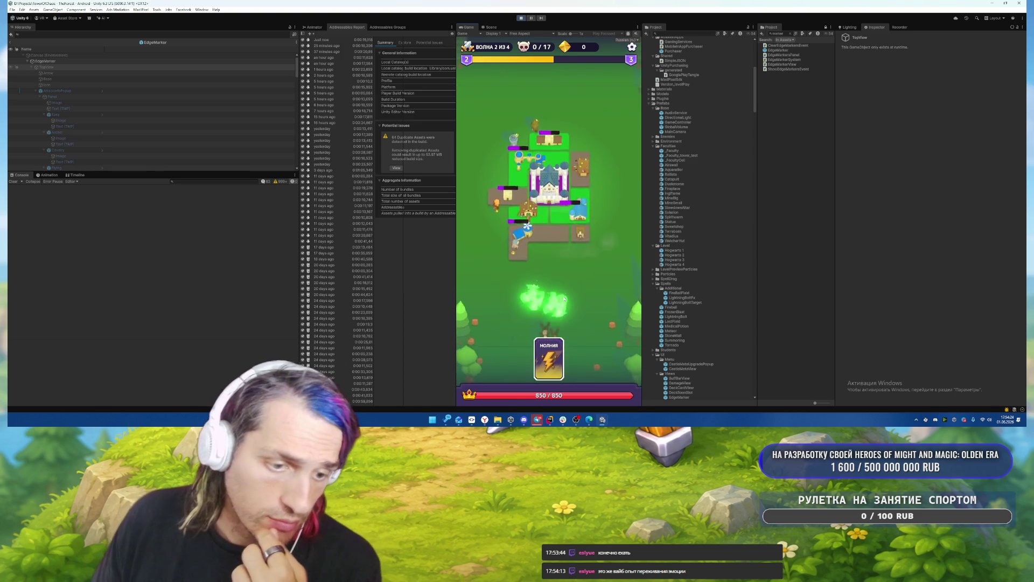
# Cast lightning and tornado spells to finish off the wave's enemies.
pyautogui.click(560, 303)
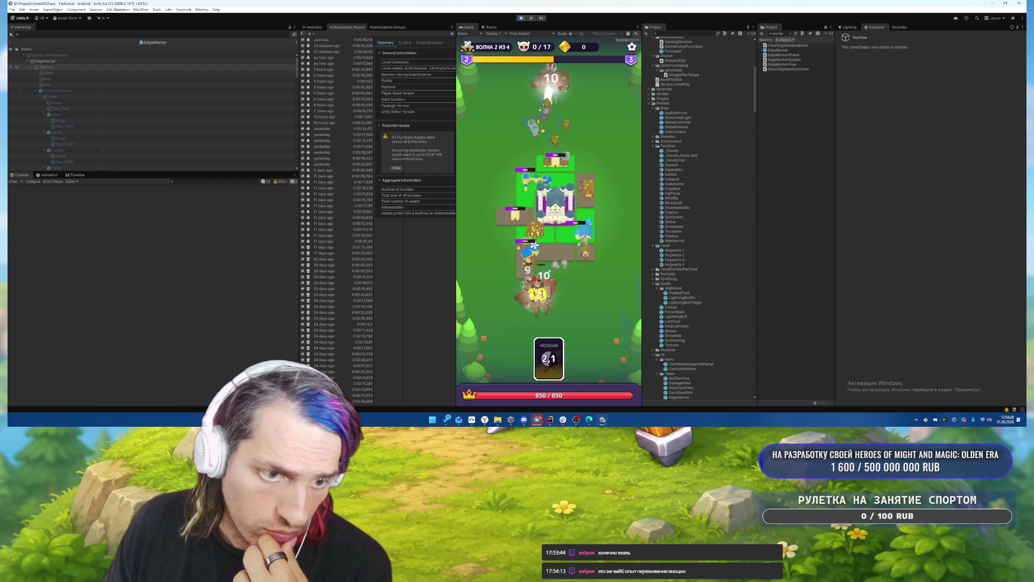
pyautogui.click(554, 291)
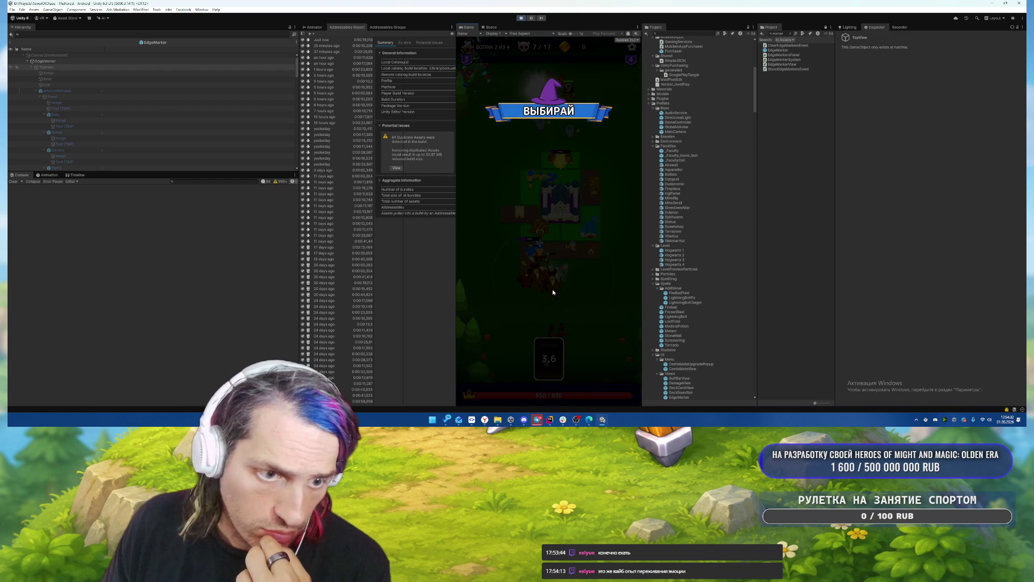
pyautogui.click(499, 224)
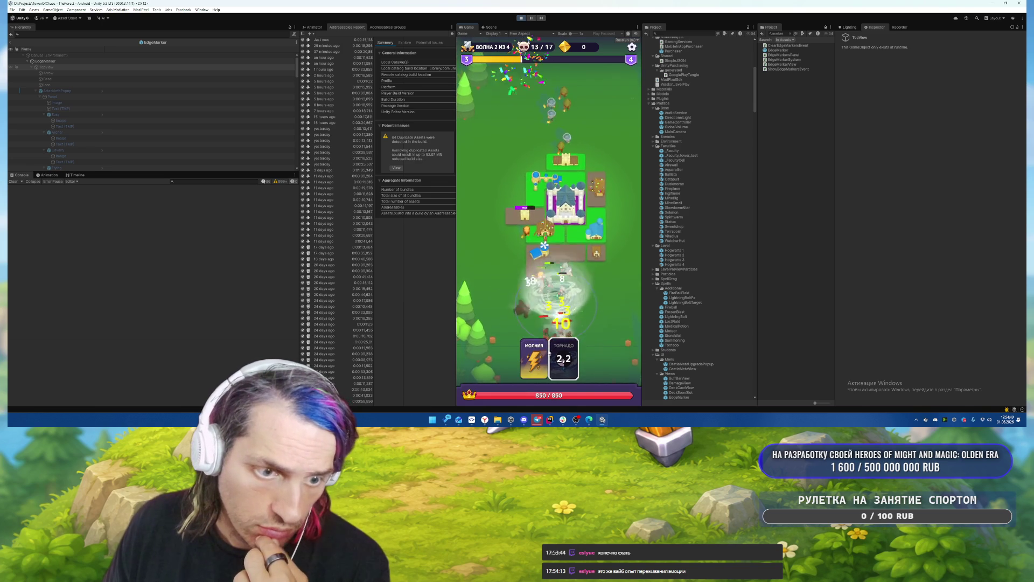
pyautogui.click(572, 300)
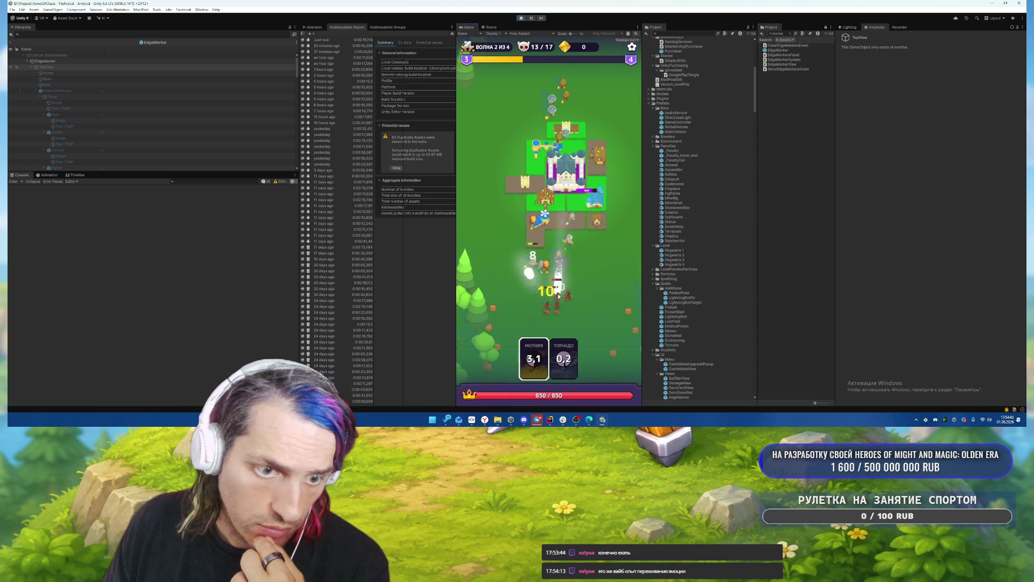
pyautogui.click(574, 302)
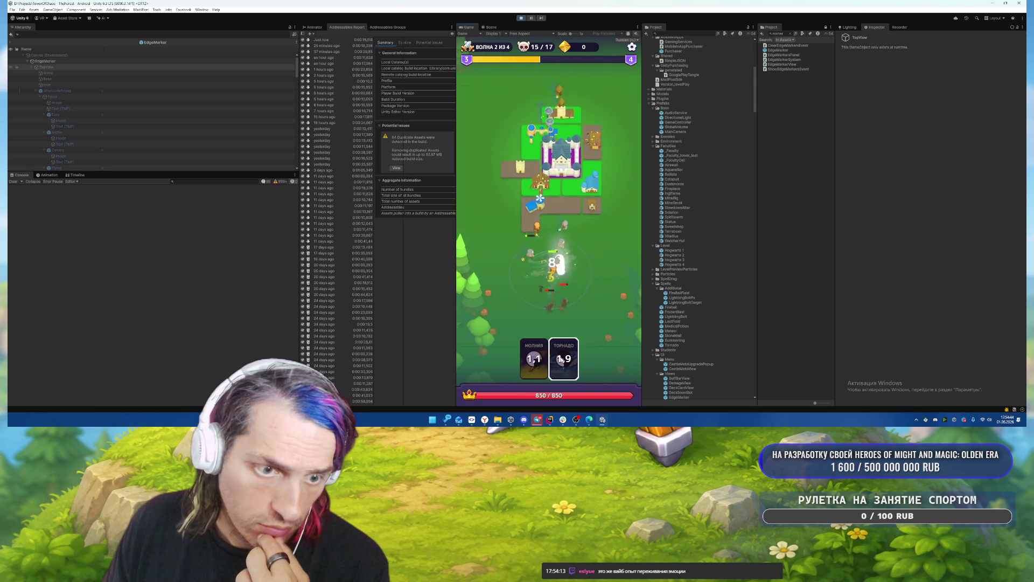
pyautogui.moveTo(537, 371); pyautogui.dragTo(555, 293)
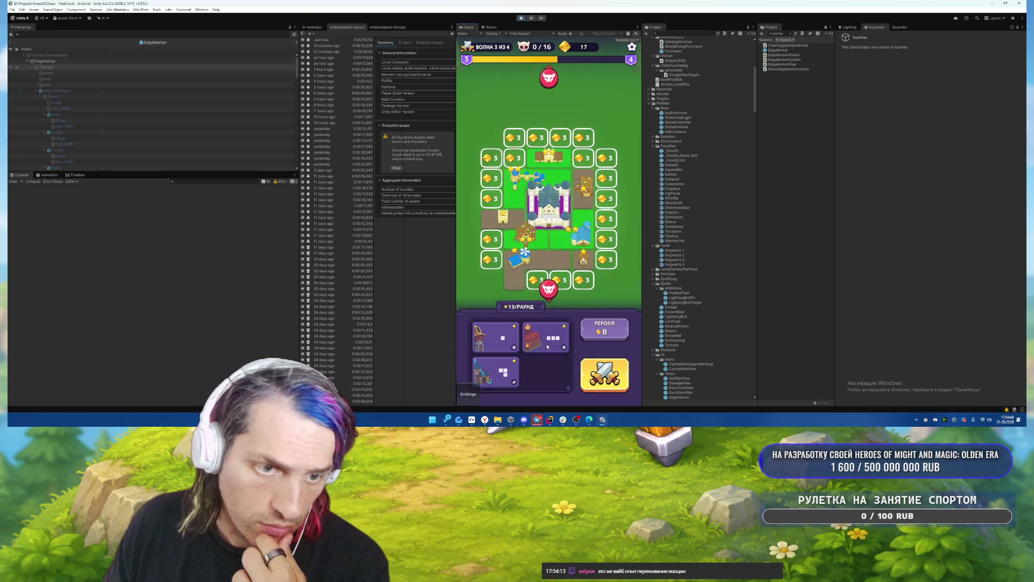
# Buy three top-row tiles, place a three-square building there, and add a top-right tower.
pyautogui.click(515, 137)
pyautogui.click(537, 137)
pyautogui.click(555, 137)
pyautogui.moveTo(546, 337); pyautogui.dragTo(537, 137)
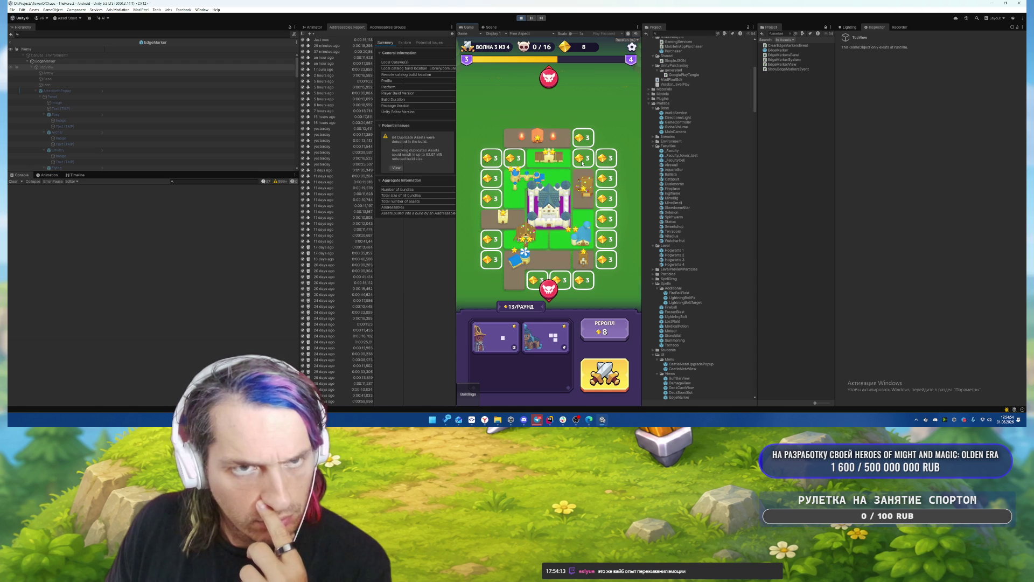
pyautogui.click(583, 157)
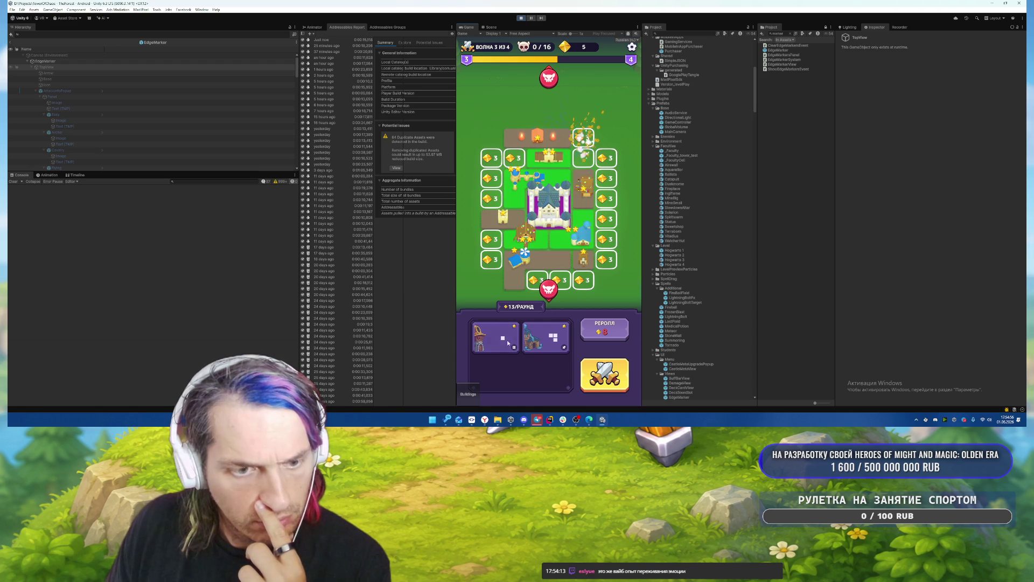
pyautogui.click(586, 163)
# Start wave 3 and cast lightning and tornado at the enemies.
pyautogui.click(604, 381)
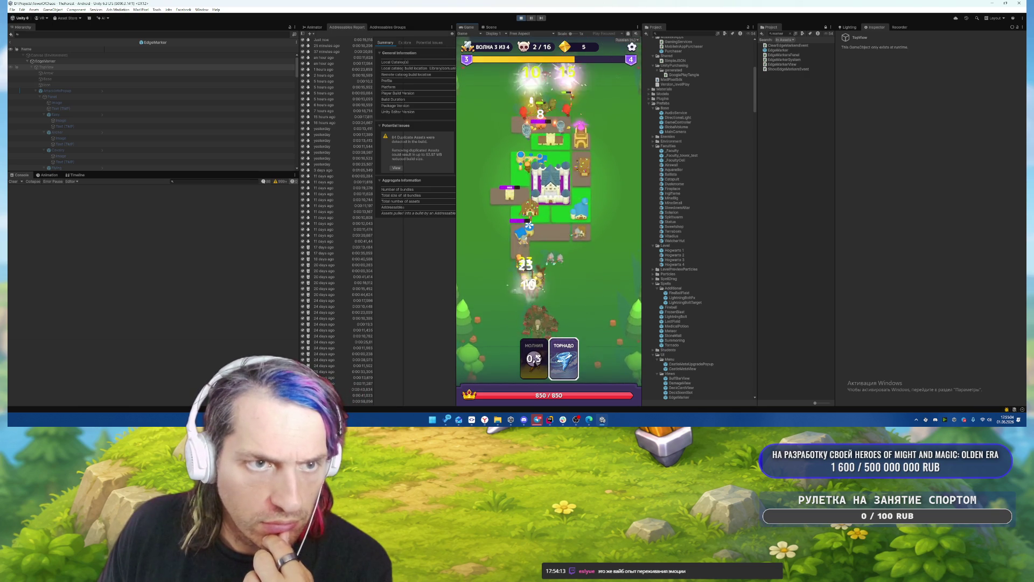
pyautogui.click(538, 355)
pyautogui.click(563, 358)
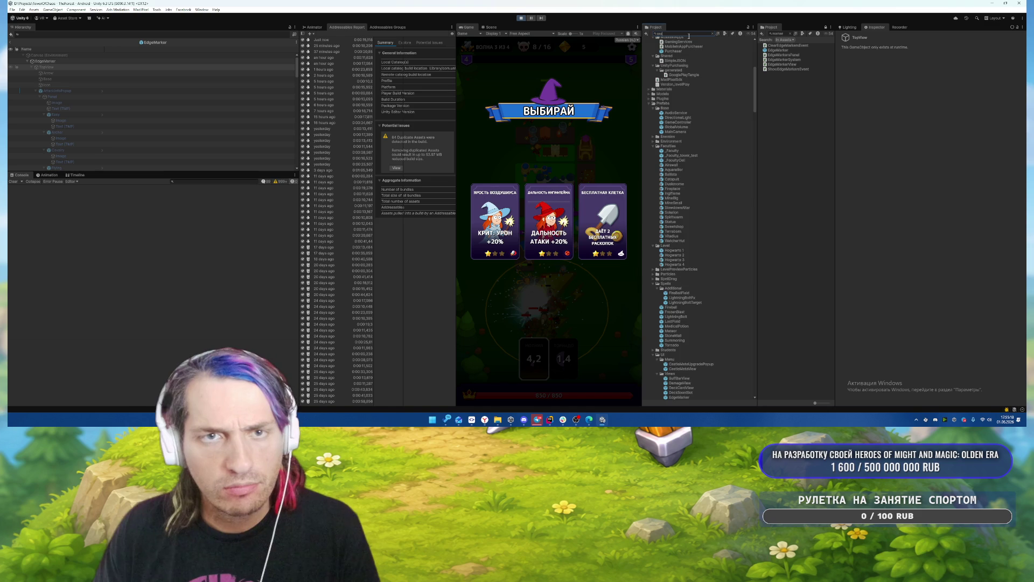
# Edit the Project search query and open the StudentsWithLegs folder.
pyautogui.press('BackSpace')
pyautogui.press('BackSpace')
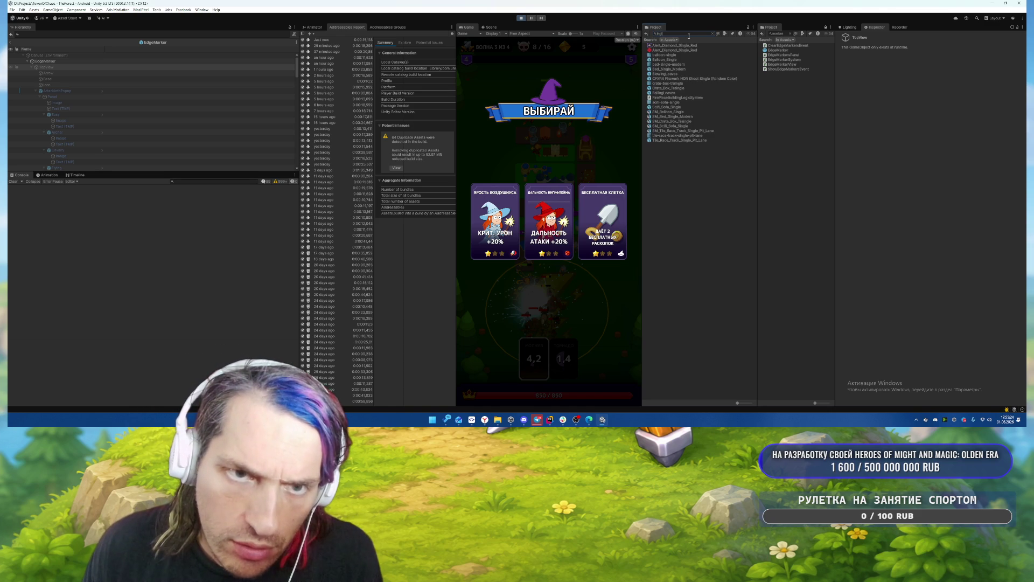
pyautogui.press('BackSpace')
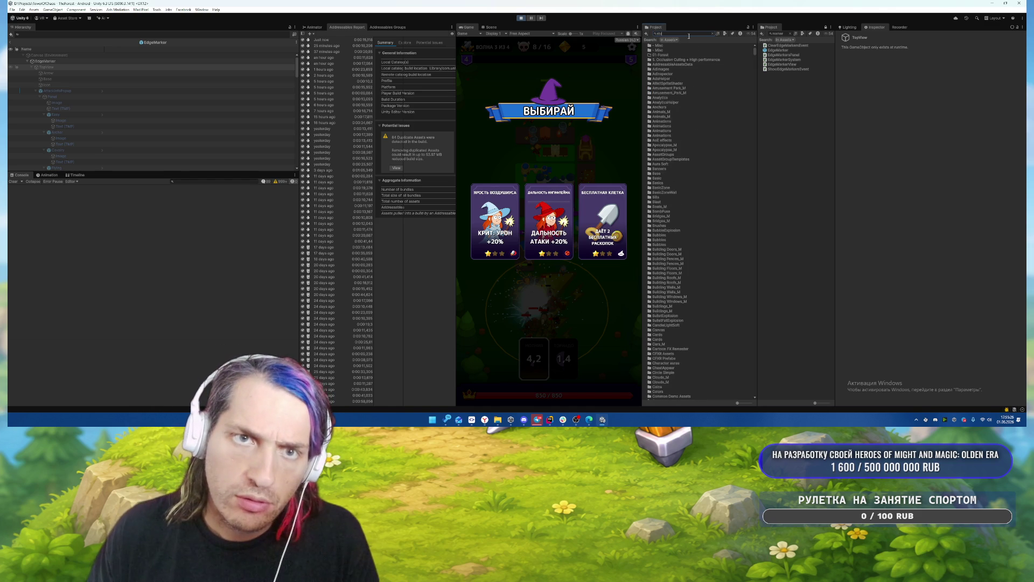
pyautogui.write('t_w')
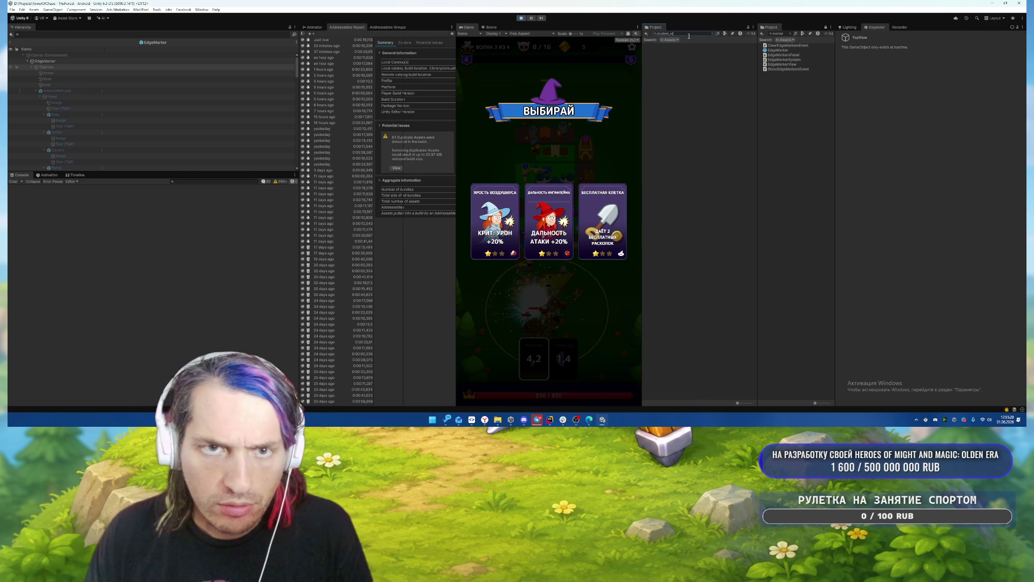
pyautogui.doubleClick(680, 59)
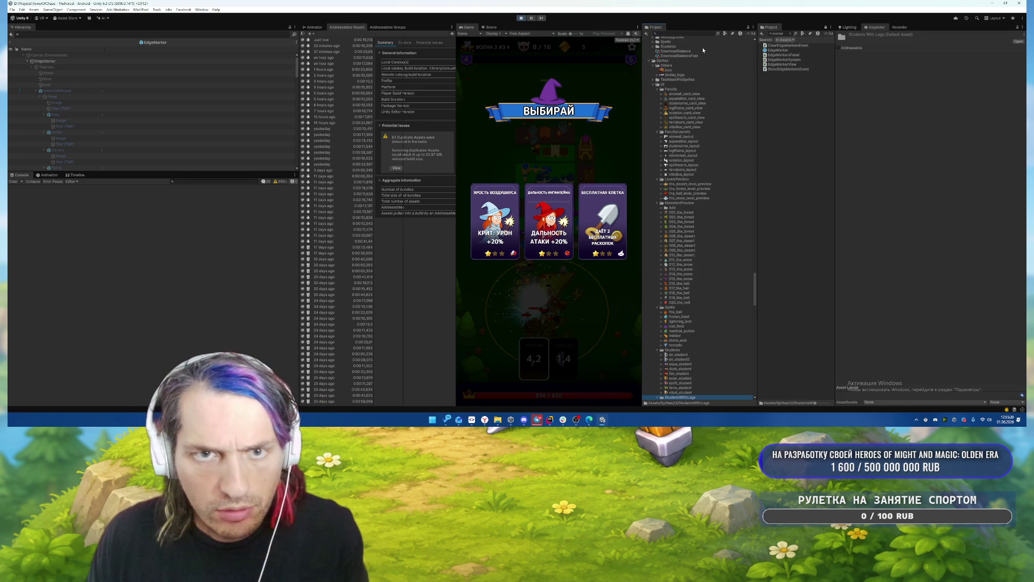
pyautogui.scroll(-5, 727, 199)
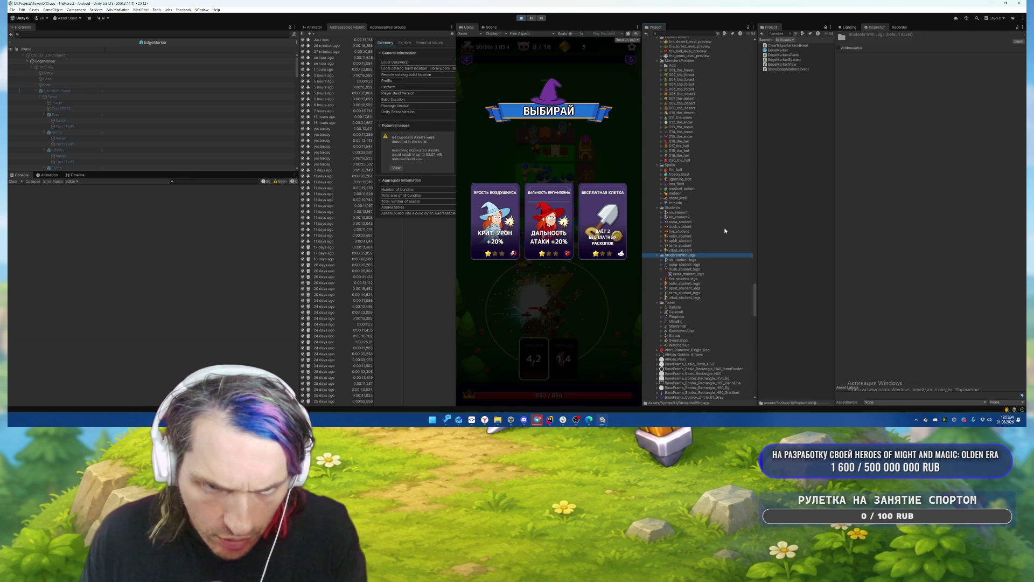
# Compare the fier_student, aqua_student and solar_student sprite previews, then show the Scene view.
pyautogui.click(687, 231)
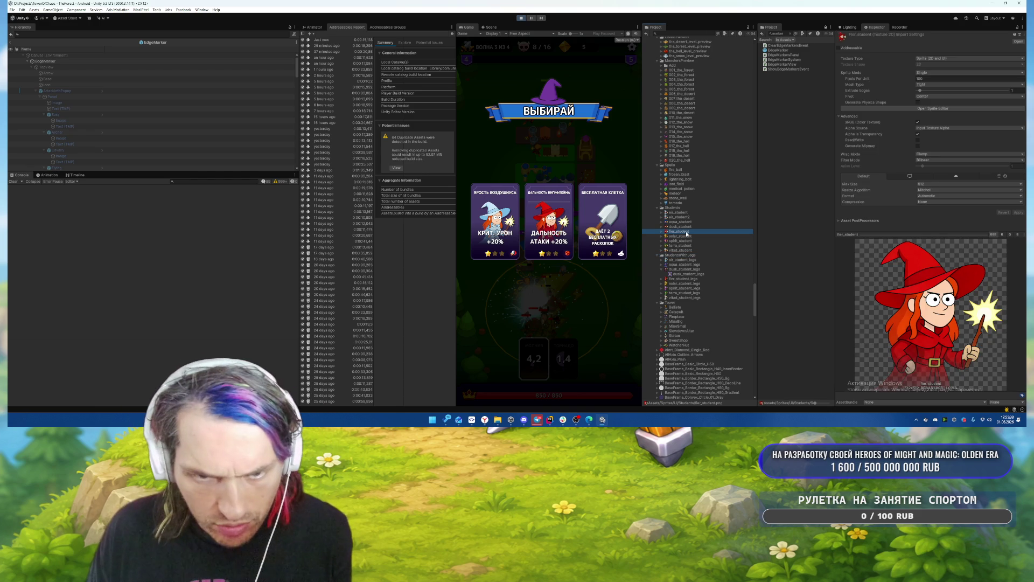
pyautogui.click(662, 269)
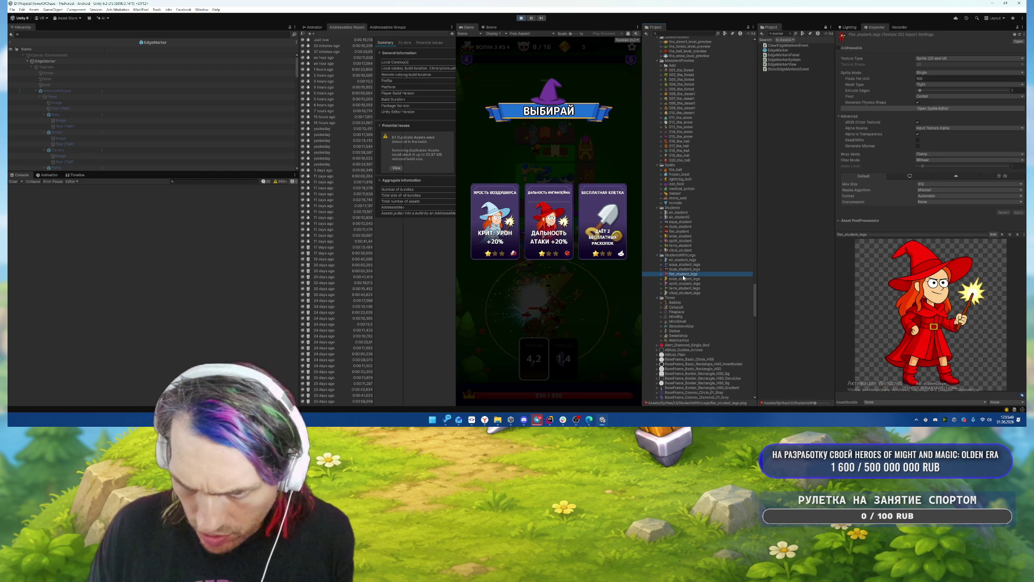
pyautogui.click(686, 233)
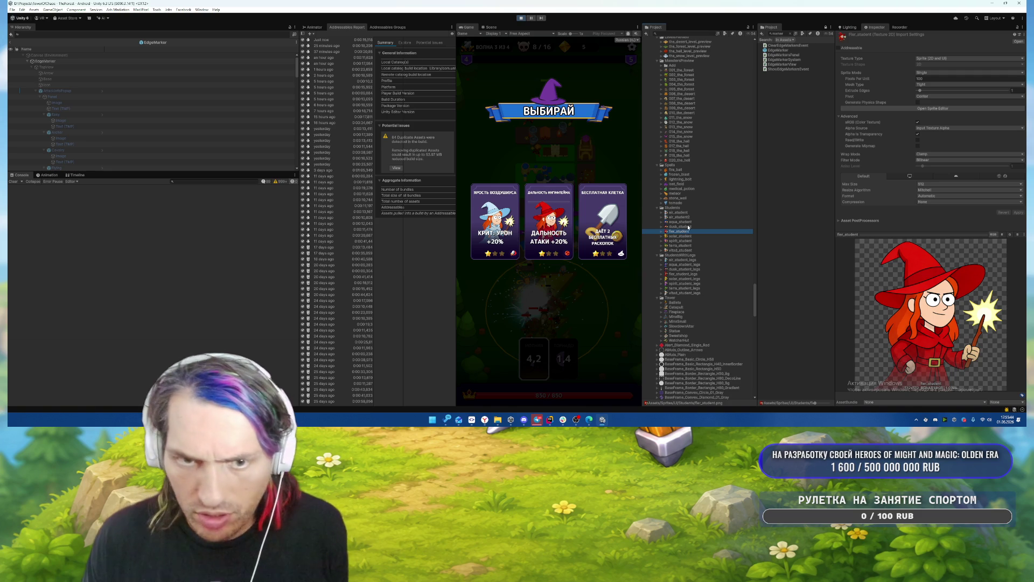
pyautogui.press('Up')
pyautogui.press('Up')
pyautogui.press('Up')
pyautogui.press('Down')
pyautogui.press('Down')
pyautogui.press('Down')
pyautogui.press('Down')
pyautogui.press('Up')
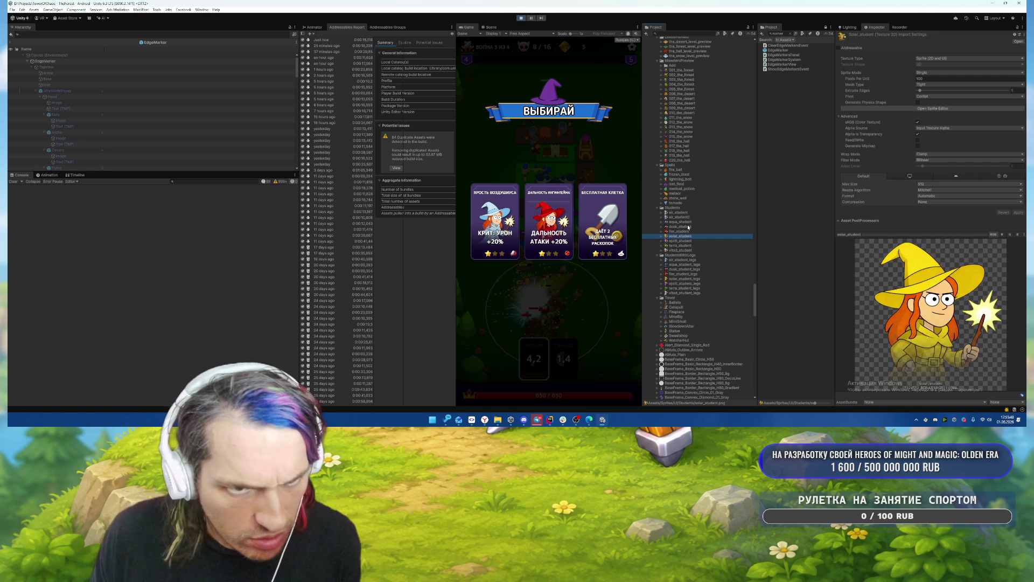
pyautogui.click(491, 27)
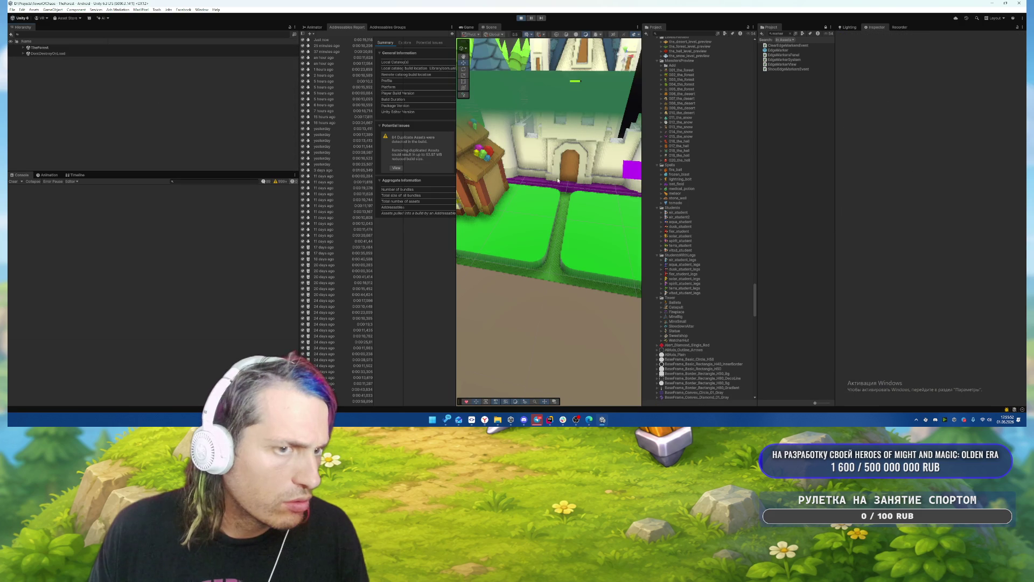
# Frame Castle Hogwarts 4(Clone) in the Scene and zoom in on the upgrade cards.
pyautogui.click(574, 137)
pyautogui.press('f')
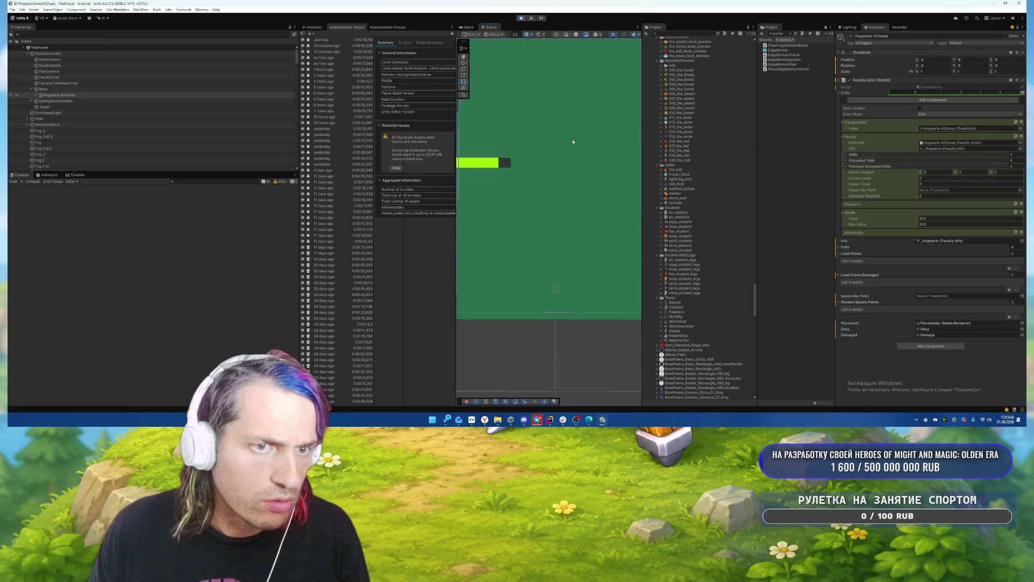
pyautogui.scroll(-10, 575, 135)
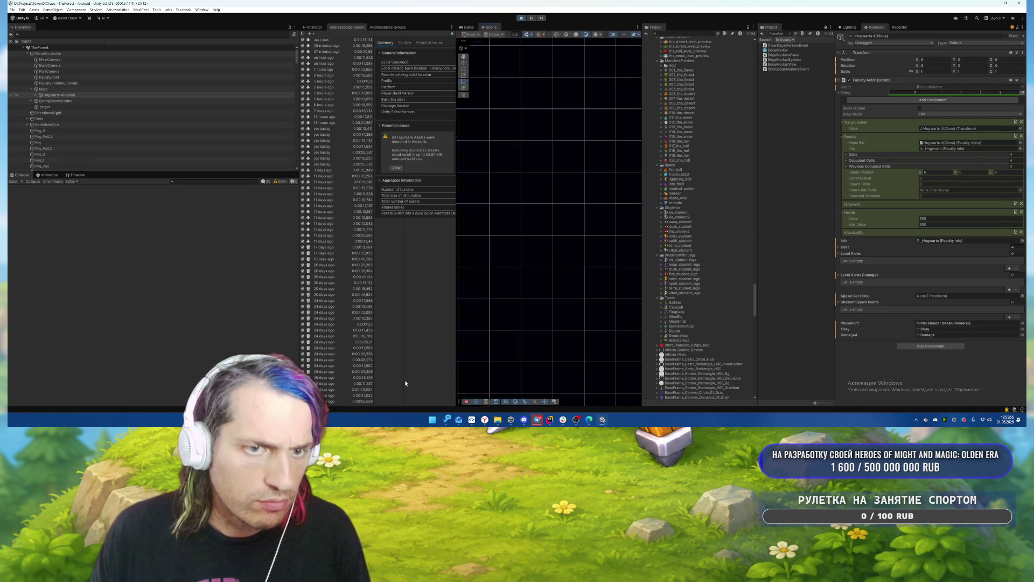
pyautogui.scroll(10, 543, 213)
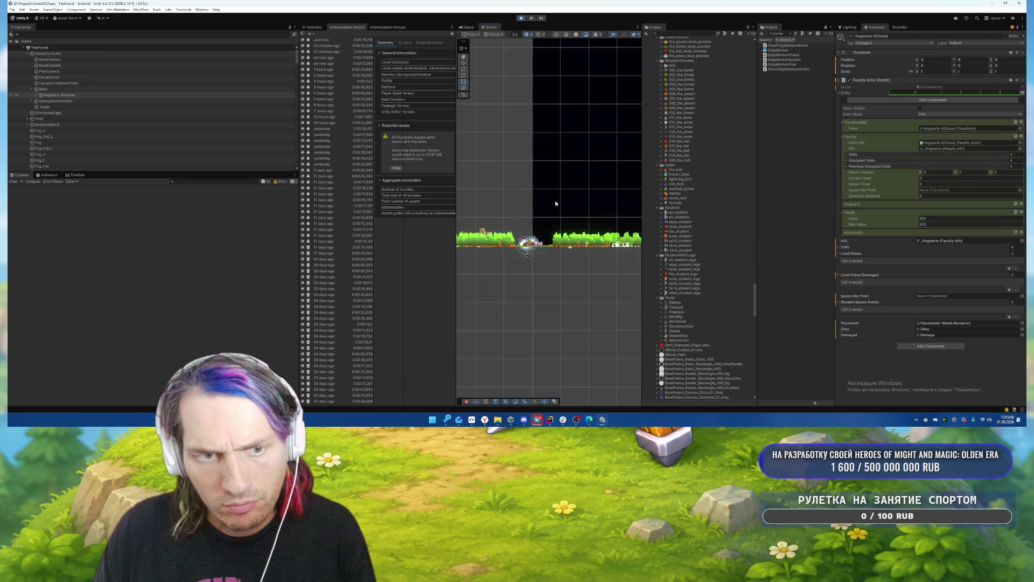
pyautogui.scroll(5, 567, 204)
pyautogui.scroll(-10, 527, 162)
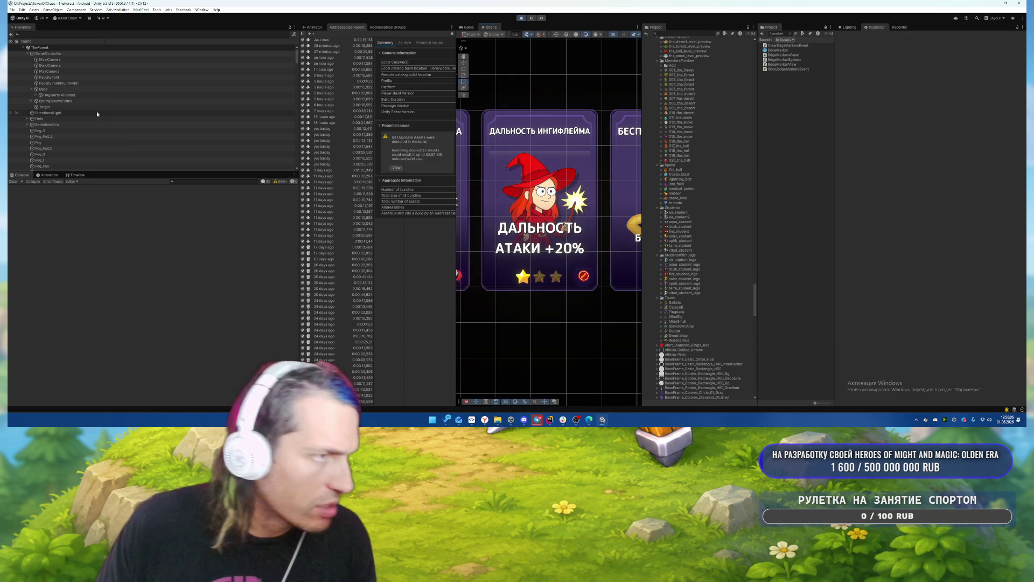
pyautogui.scroll(-5, 32, 97)
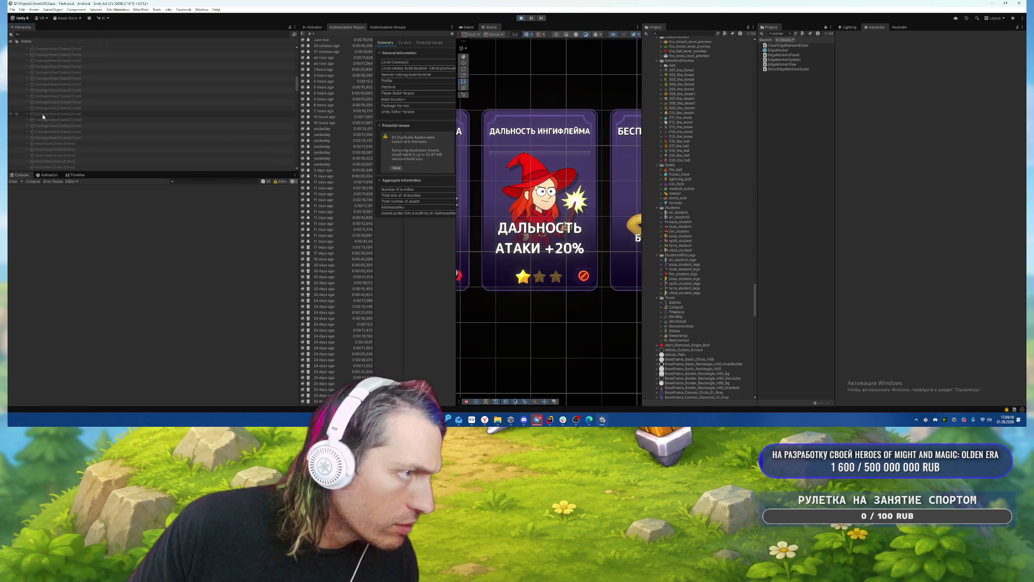
pyautogui.scroll(-3, 70, 109)
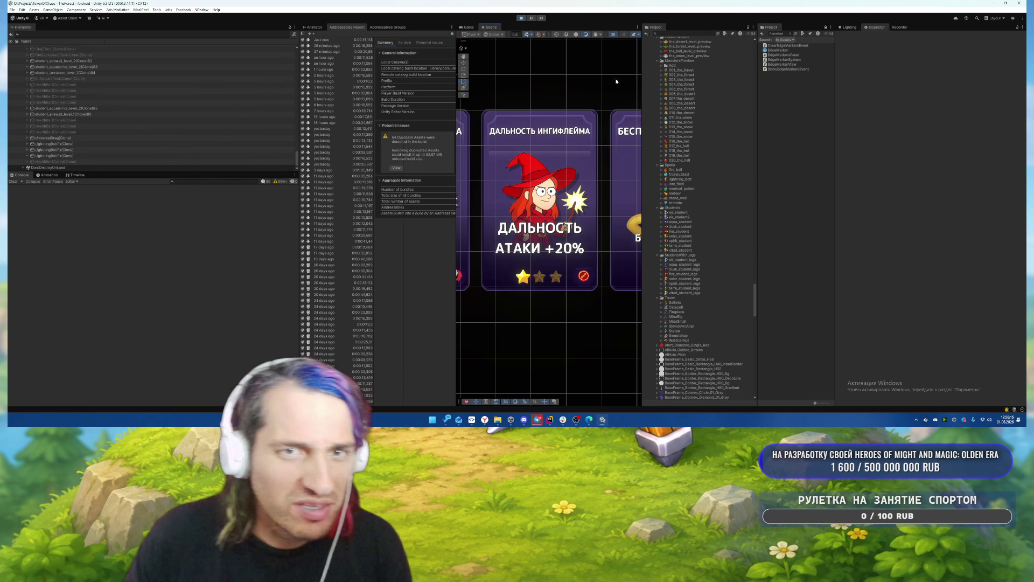
pyautogui.moveTo(642, 54); pyautogui.dragTo(727, 55)
# Inspect the DontDestroyOnLoad Canvas, the second card's image mask and its Gradient child.
pyautogui.scroll(2, 697, 135)
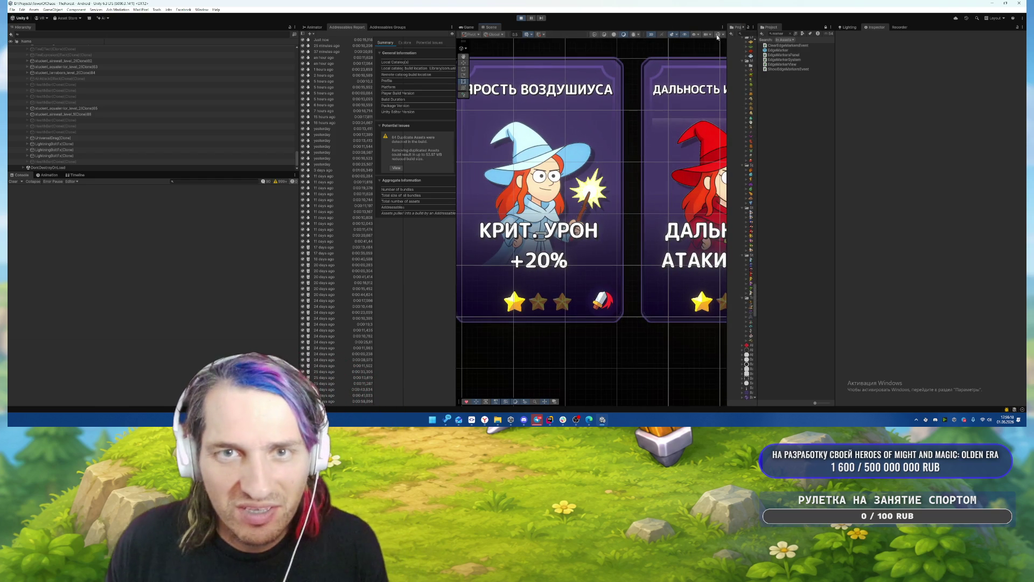
pyautogui.click(696, 136)
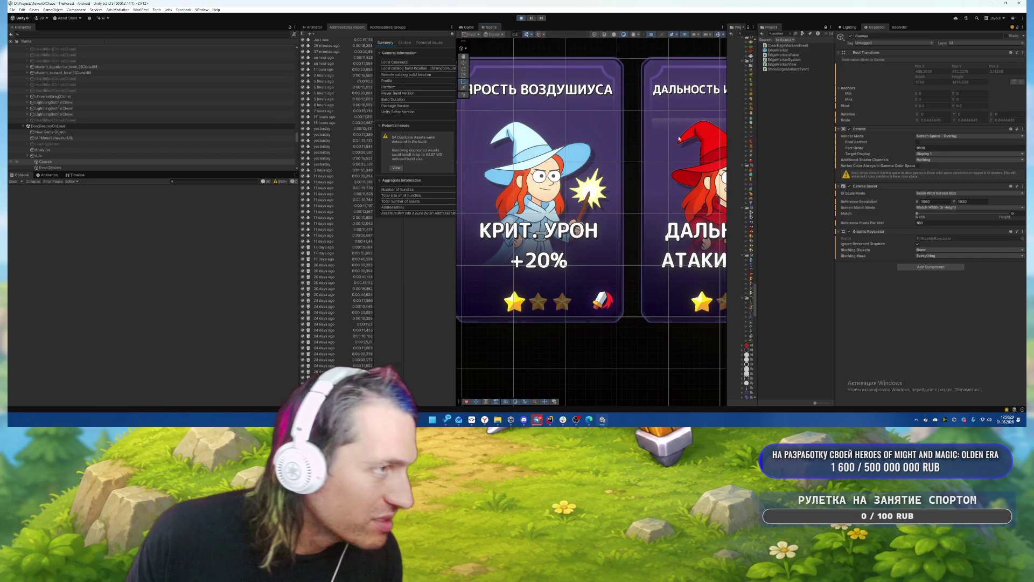
pyautogui.scroll(-3, 162, 132)
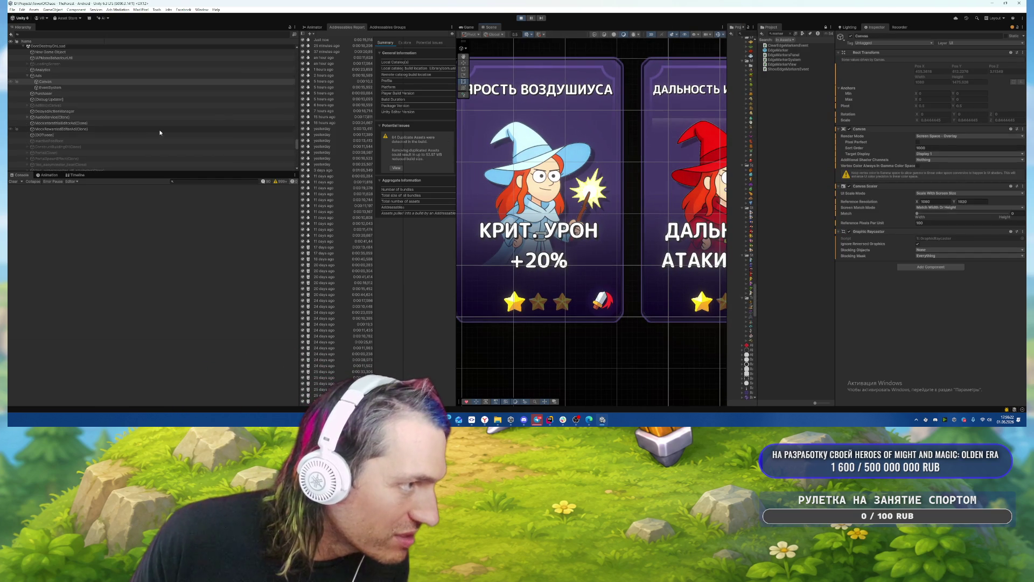
pyautogui.click(705, 137)
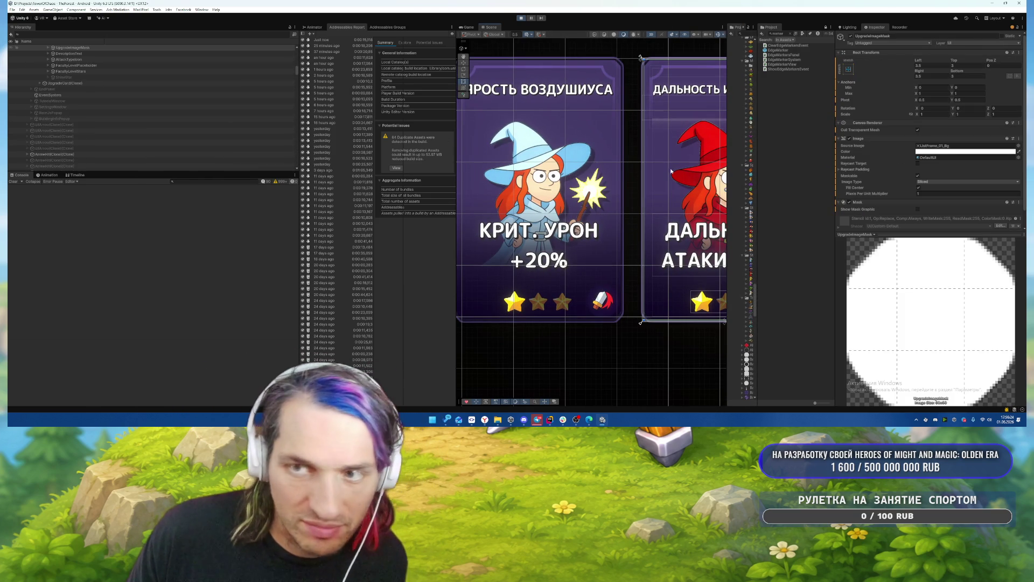
pyautogui.scroll(3, 120, 86)
pyautogui.scroll(2, 119, 84)
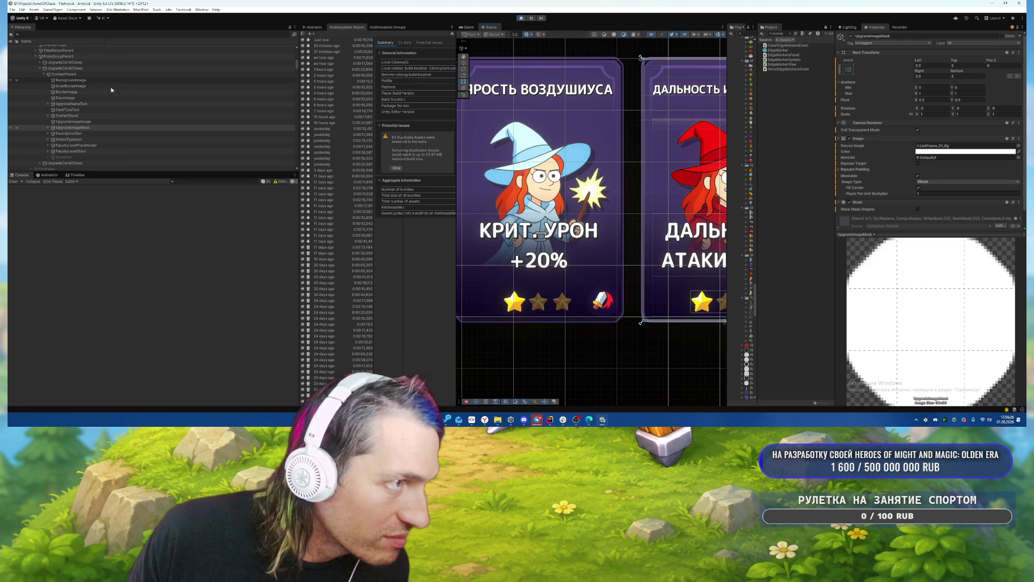
pyautogui.click(48, 127)
pyautogui.click(53, 133)
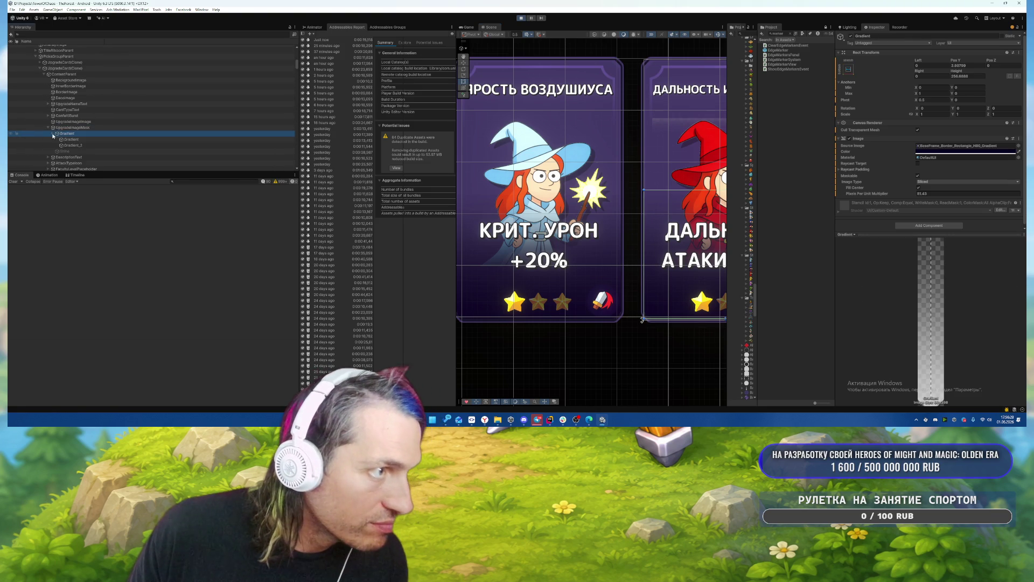
pyautogui.scroll(-2, 128, 125)
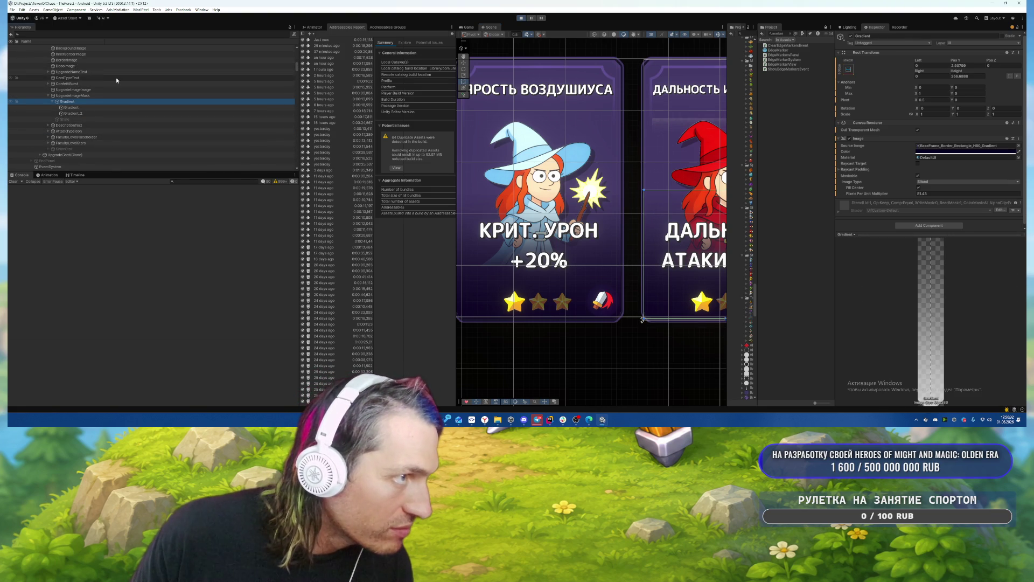
pyautogui.scroll(3, 81, 81)
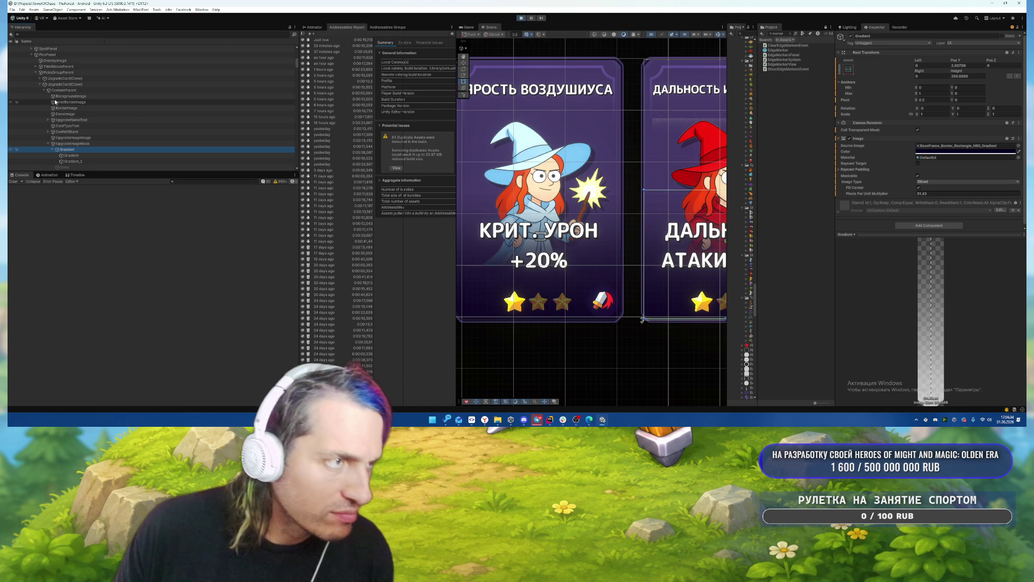
# Select the red witch card image, frame it, and remove its Shadow component.
pyautogui.click(132, 108)
pyautogui.press('Down')
pyautogui.press('Down')
pyautogui.press('Down')
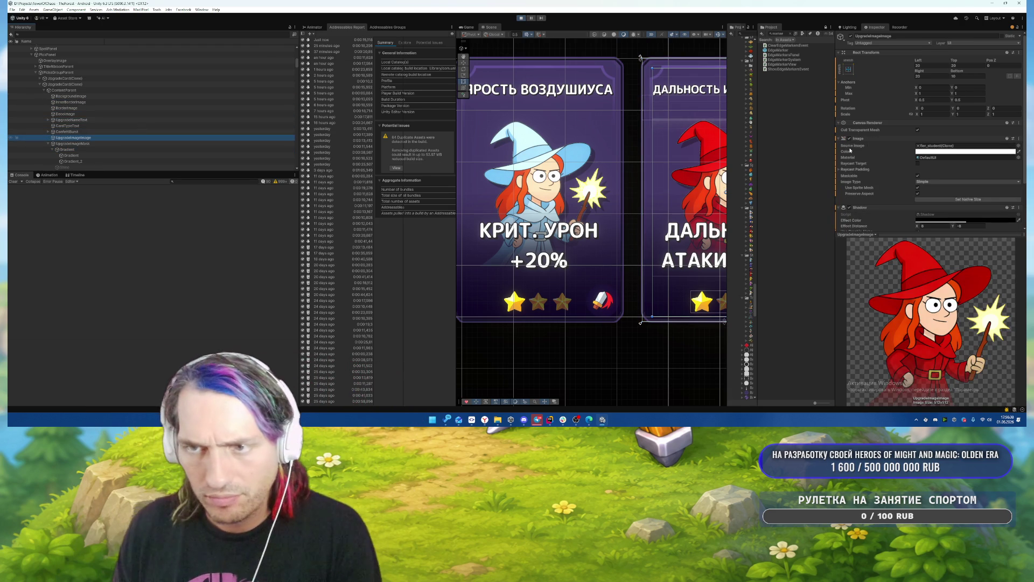
pyautogui.press('f')
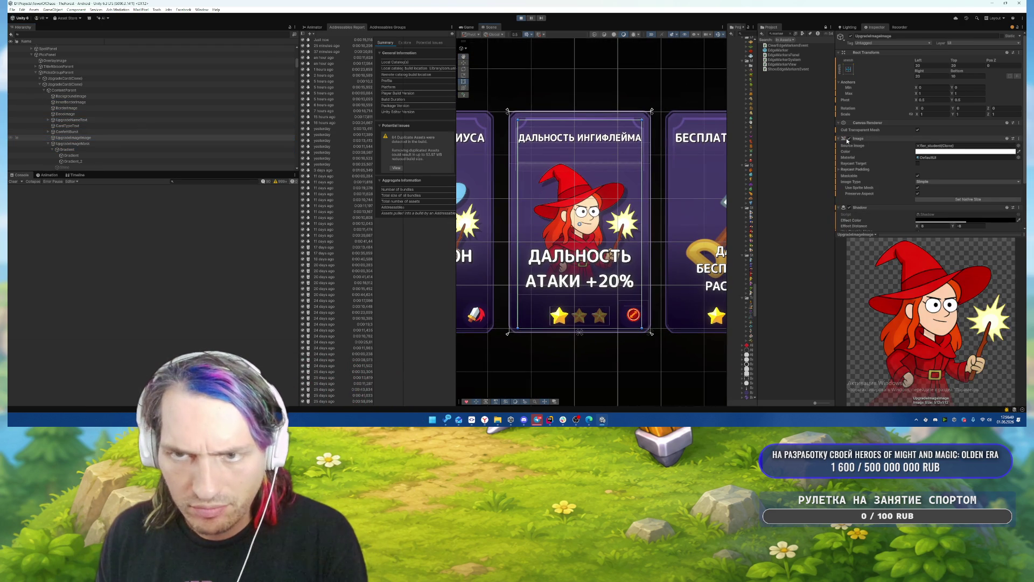
pyautogui.click(850, 139)
pyautogui.click(849, 139)
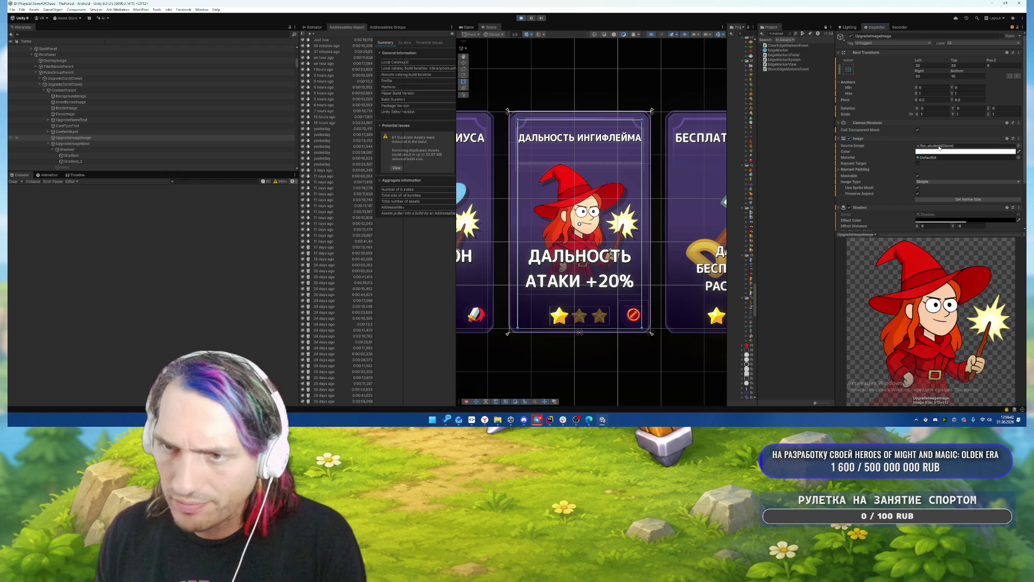
pyautogui.scroll(-3, 938, 148)
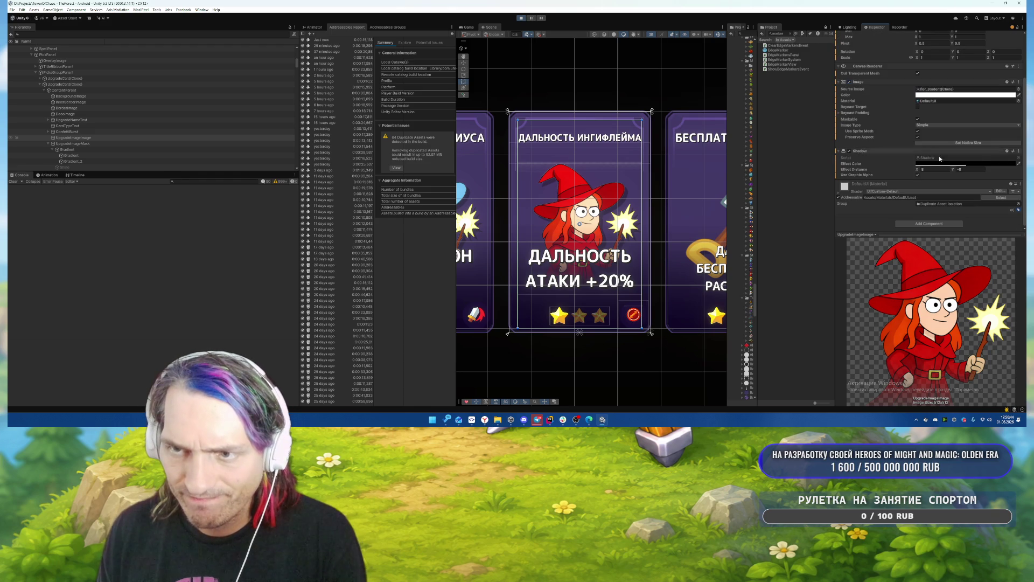
pyautogui.click(1019, 152)
pyautogui.click(975, 167)
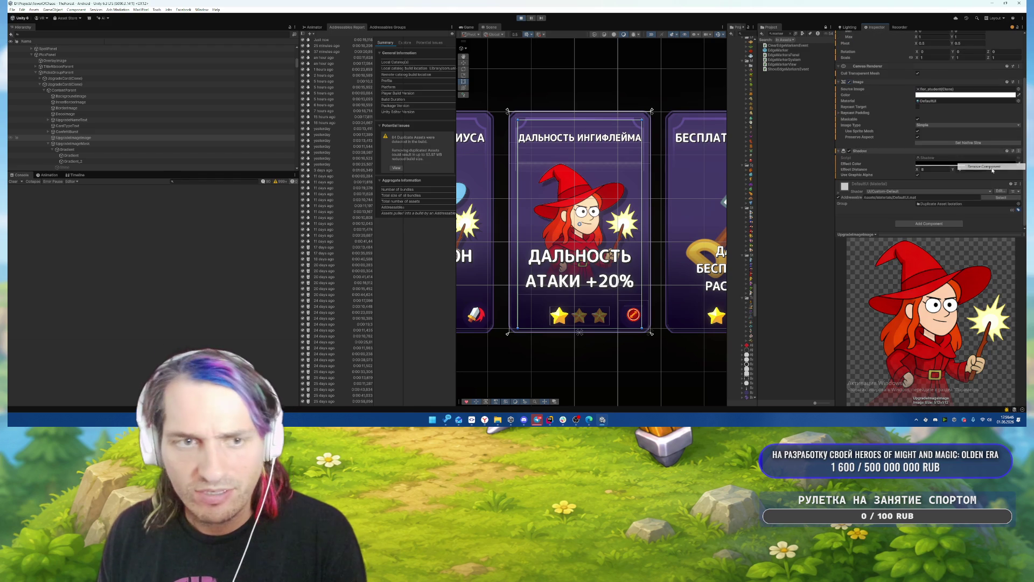
# Reselect the middle card's witch image and stop the play session.
pyautogui.scroll(-2, 679, 188)
pyautogui.click(672, 173)
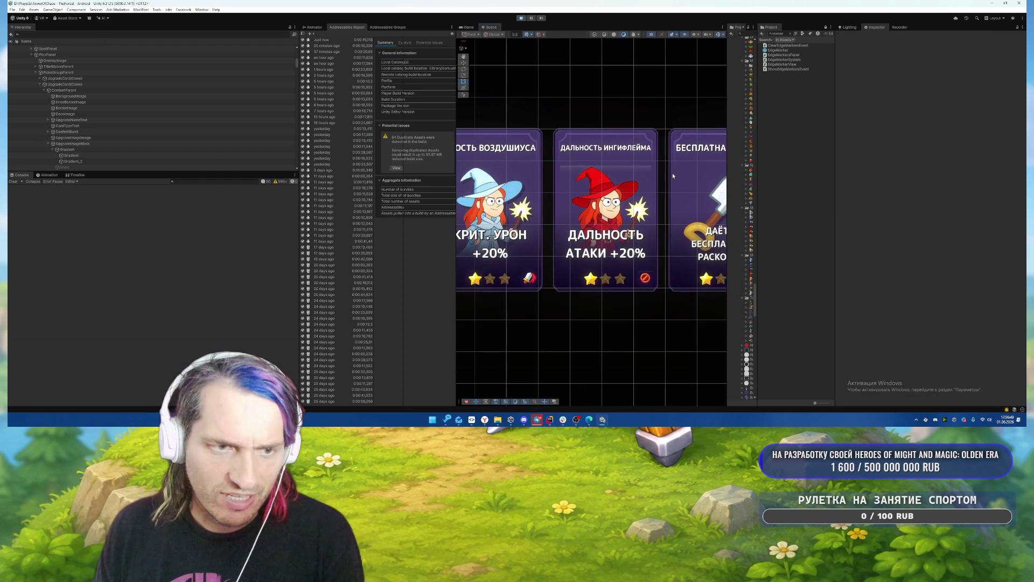
pyautogui.click(620, 215)
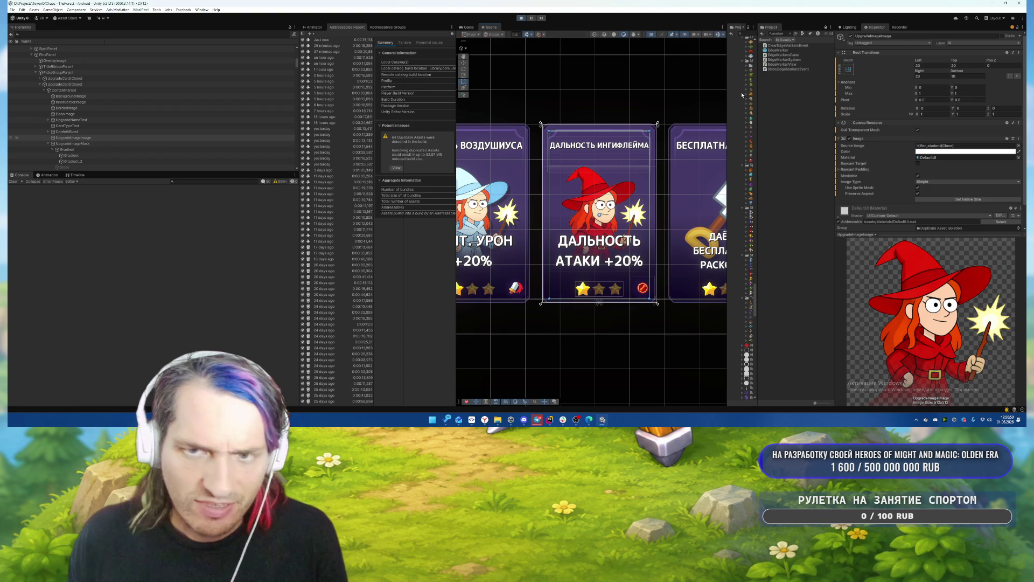
pyautogui.click(521, 18)
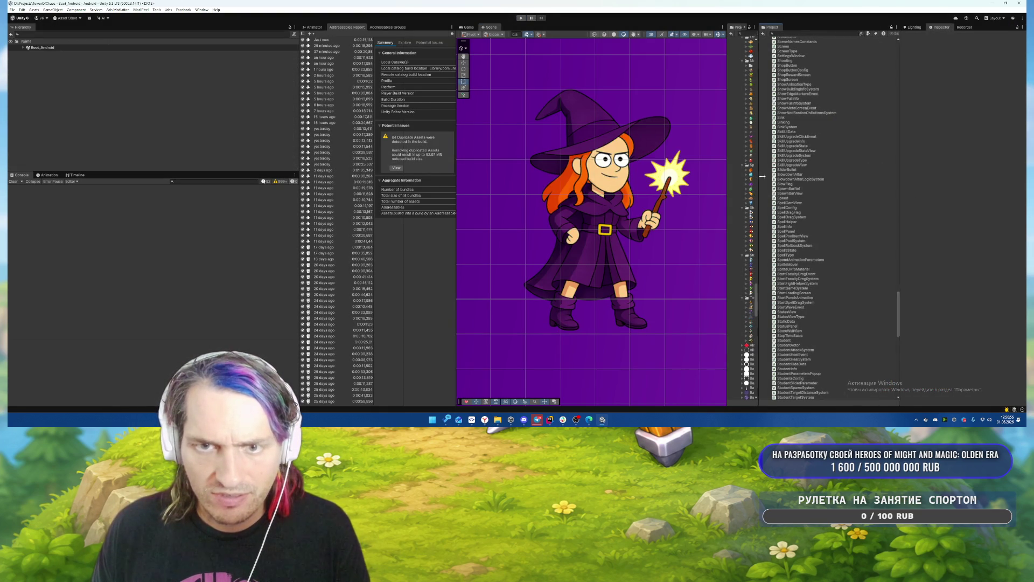
# Enable Allow Rotation on the Atlas sprite atlas and apply to repack it.
pyautogui.moveTo(757, 177); pyautogui.dragTo(821, 178)
pyautogui.scroll(-5, 777, 260)
pyautogui.scroll(-15, 778, 259)
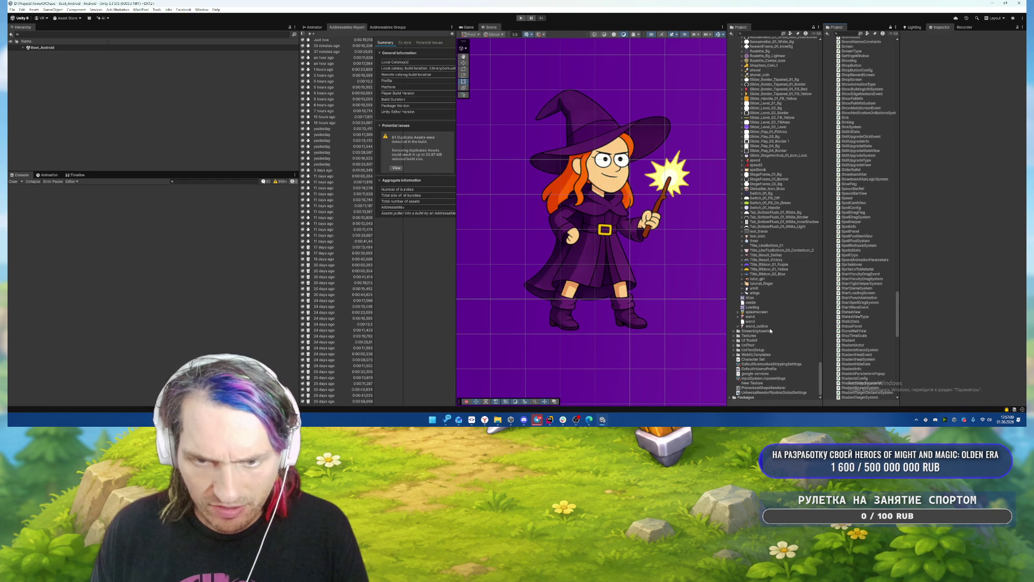
pyautogui.click(759, 297)
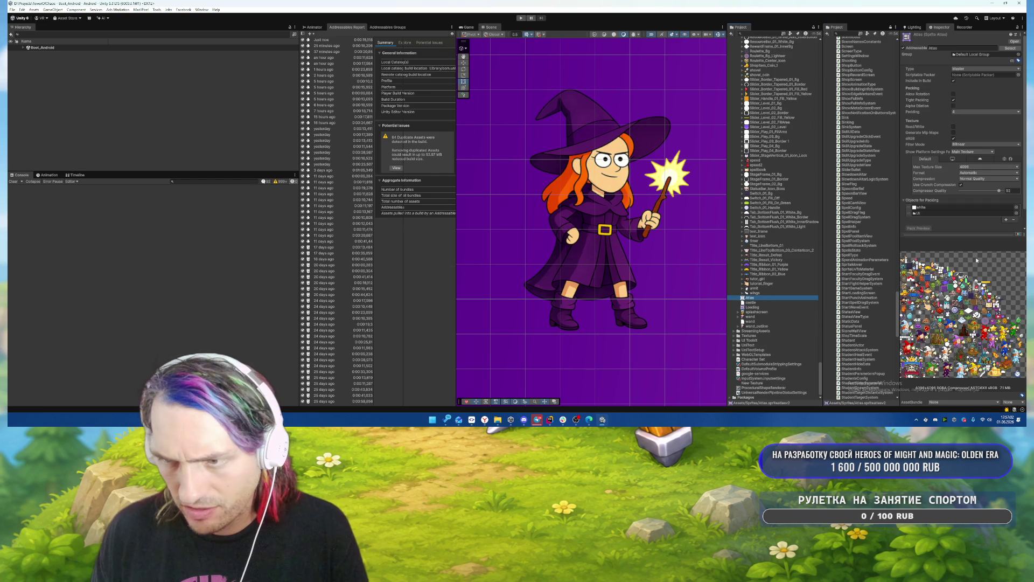
pyautogui.moveTo(898, 308); pyautogui.dragTo(872, 308)
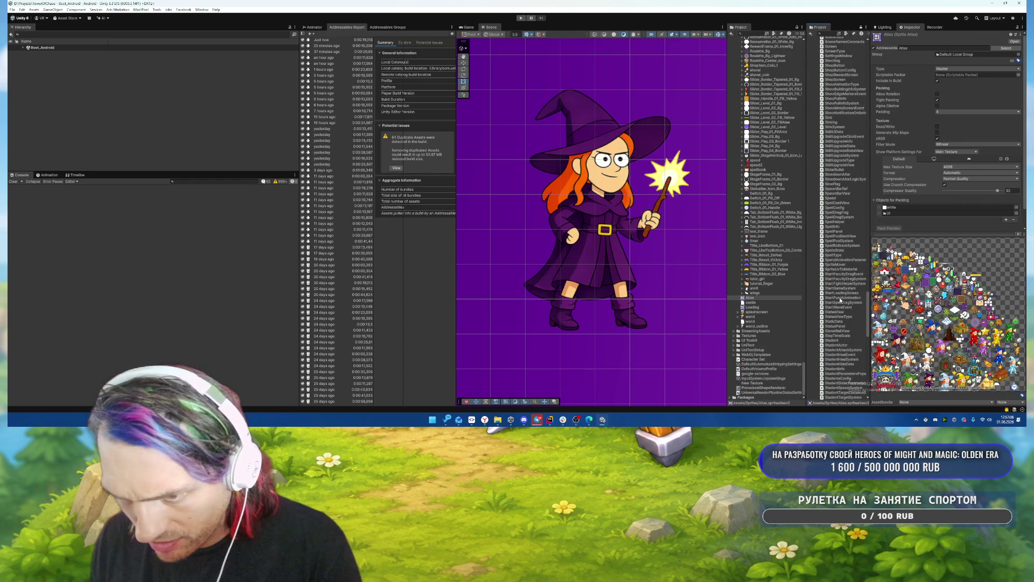
pyautogui.click(938, 94)
pyautogui.scroll(-1, 969, 161)
pyautogui.click(1014, 218)
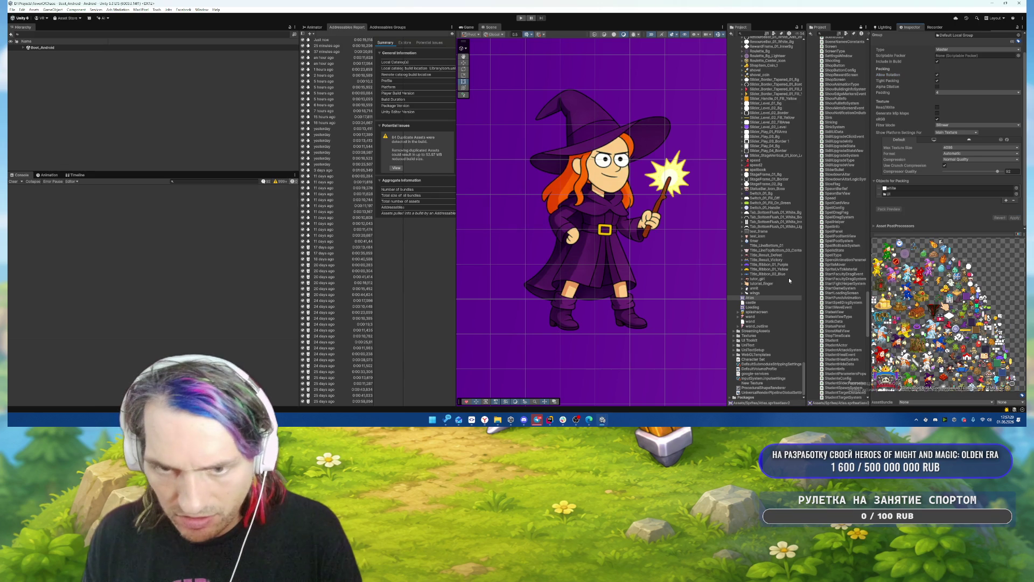
pyautogui.moveTo(726, 231); pyautogui.dragTo(680, 233)
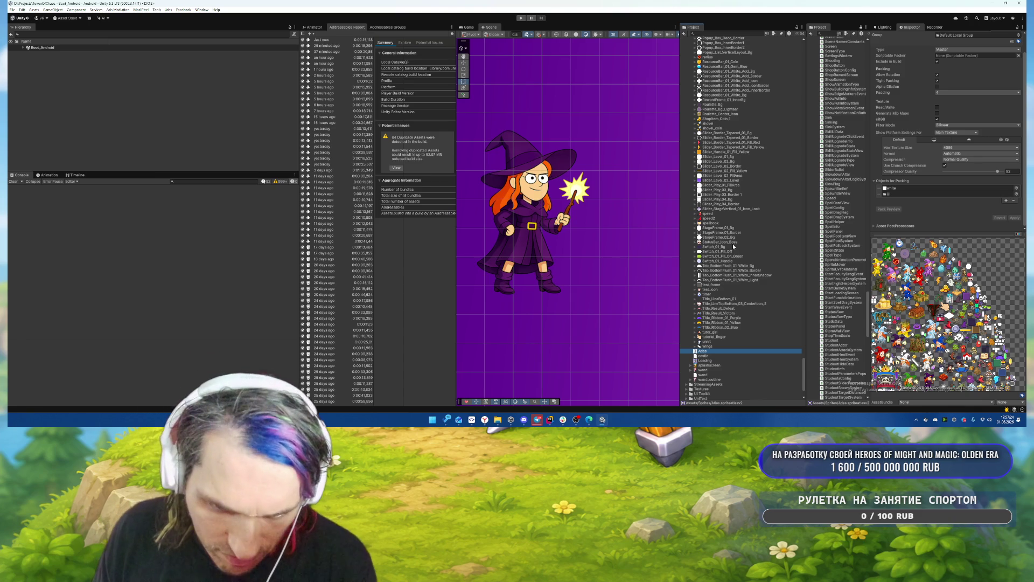
# Browse the Project sprites, checking the Branch and Chest_Gold_Effect import settings.
pyautogui.scroll(3, 723, 329)
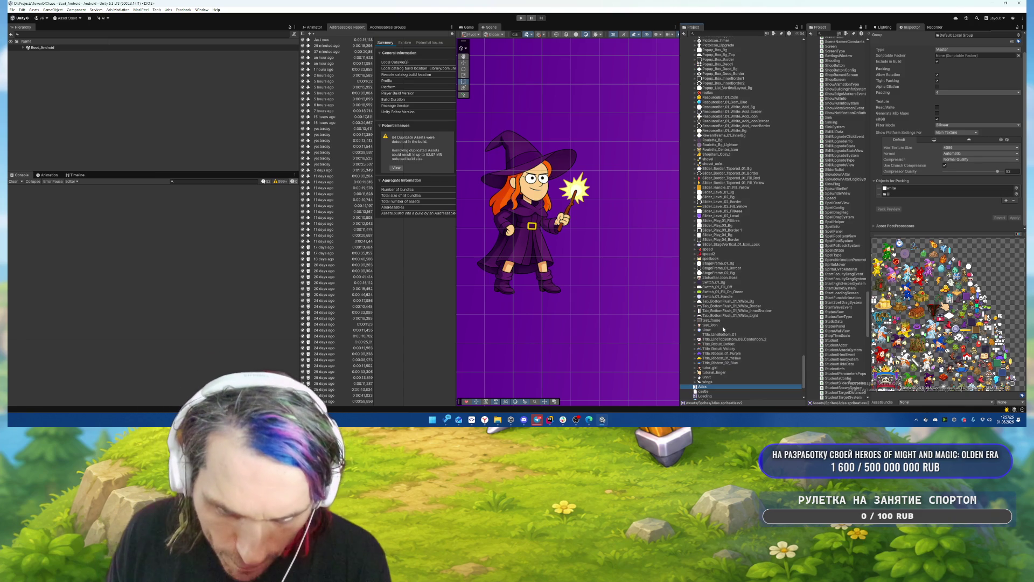
pyautogui.scroll(15, 722, 325)
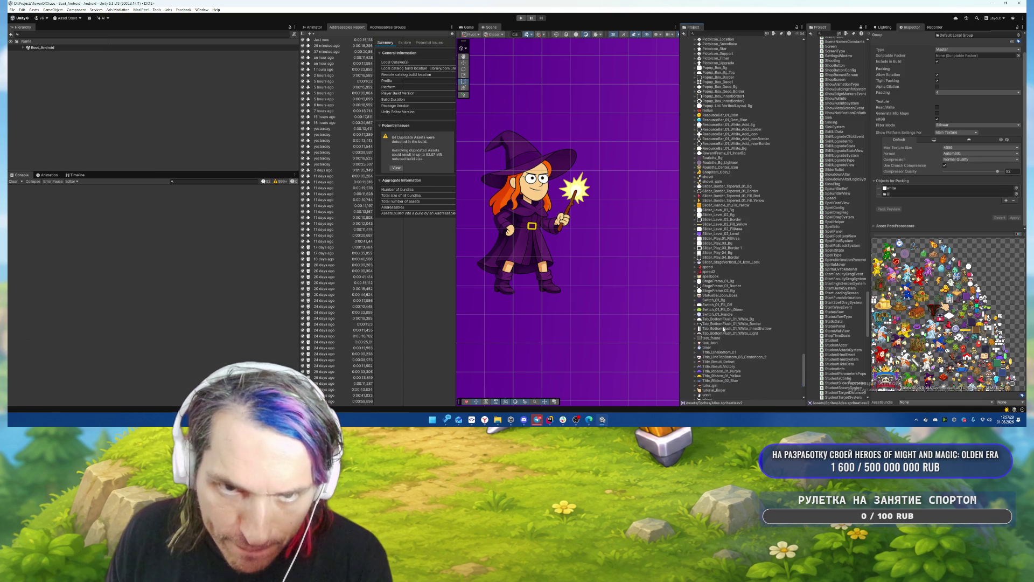
pyautogui.scroll(10, 724, 328)
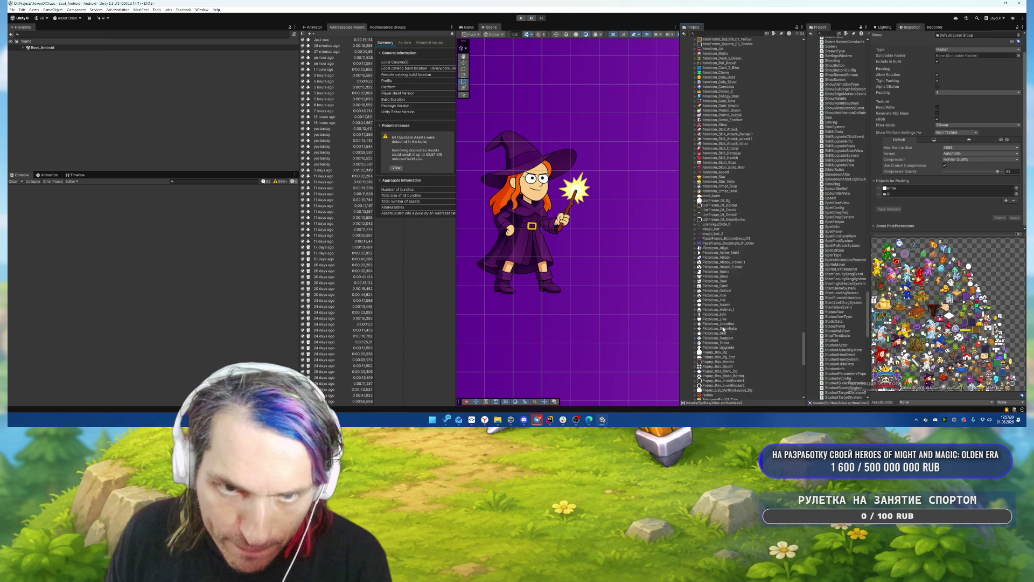
pyautogui.scroll(10, 723, 328)
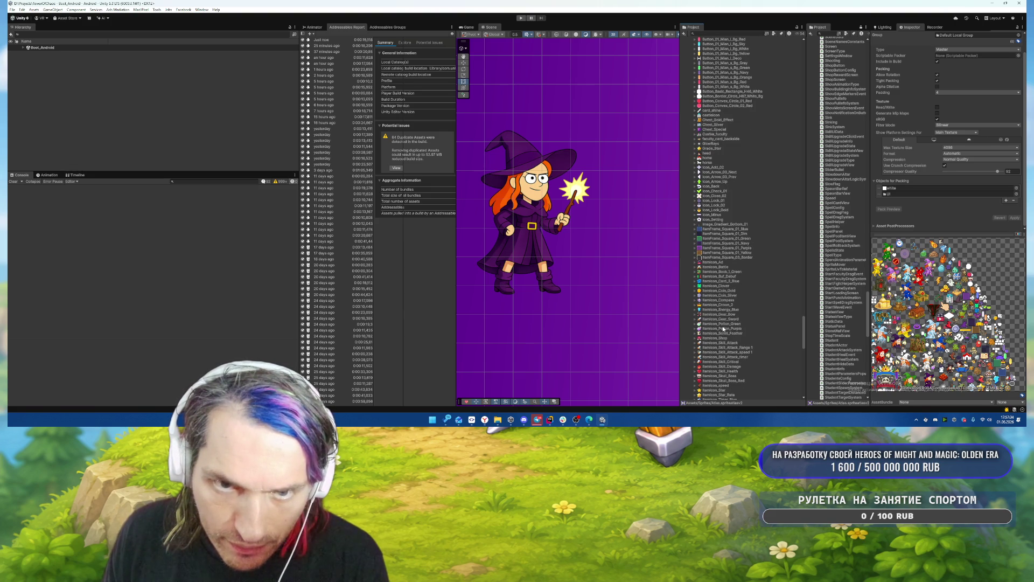
pyautogui.scroll(6, 723, 329)
pyautogui.scroll(4, 723, 328)
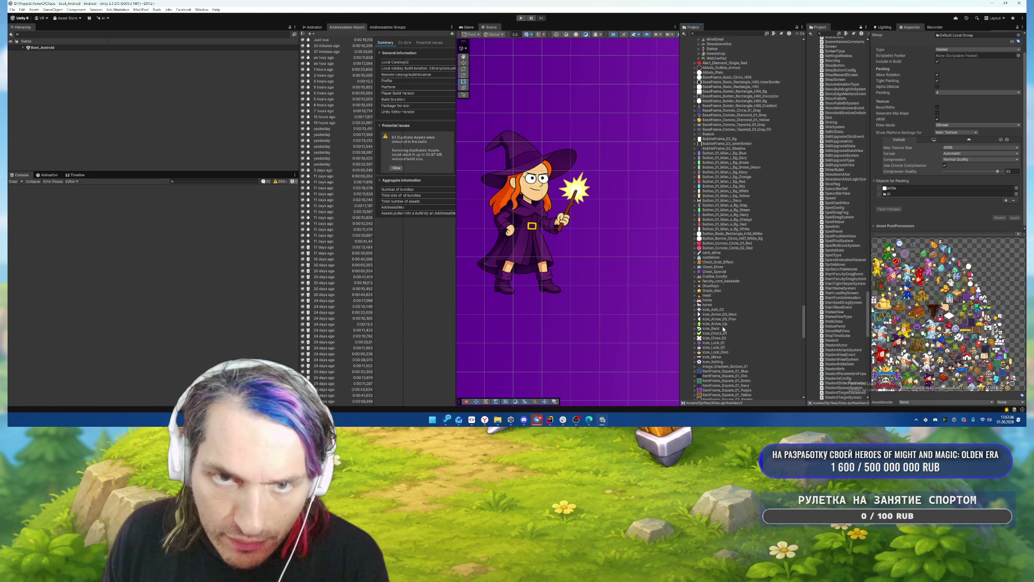
pyautogui.click(709, 133)
pyautogui.scroll(4, 745, 218)
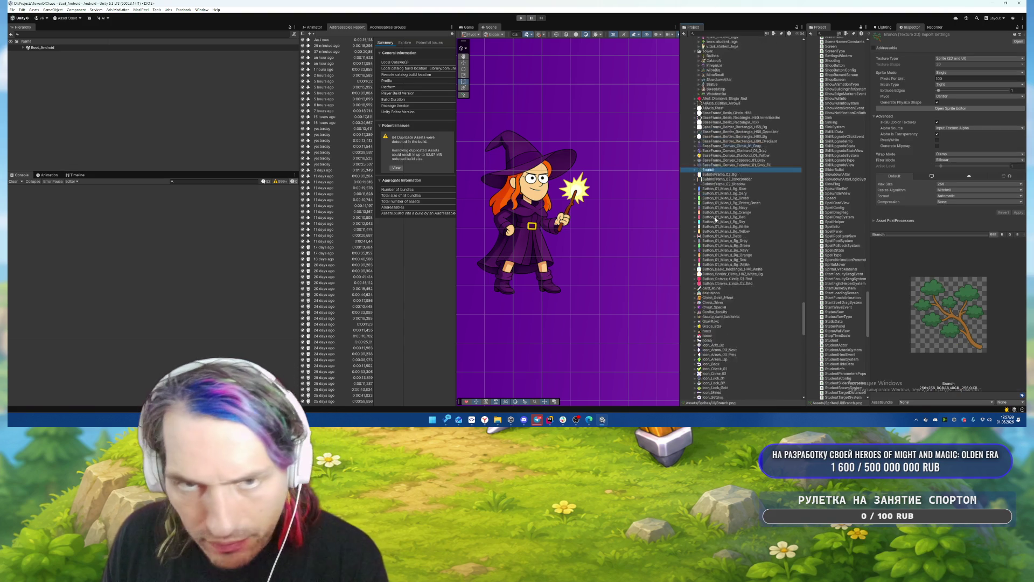
pyautogui.scroll(-10, 750, 167)
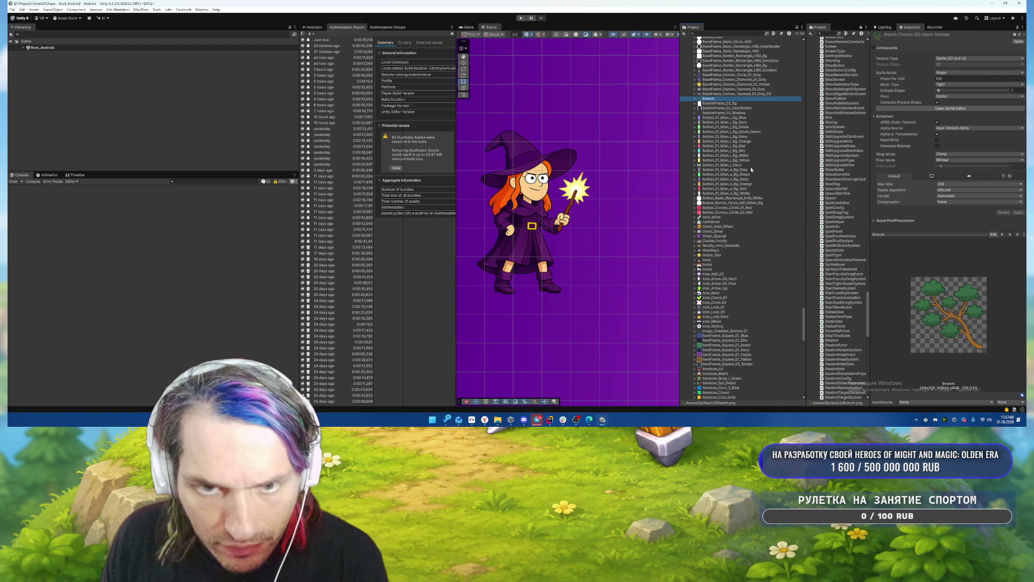
pyautogui.click(736, 156)
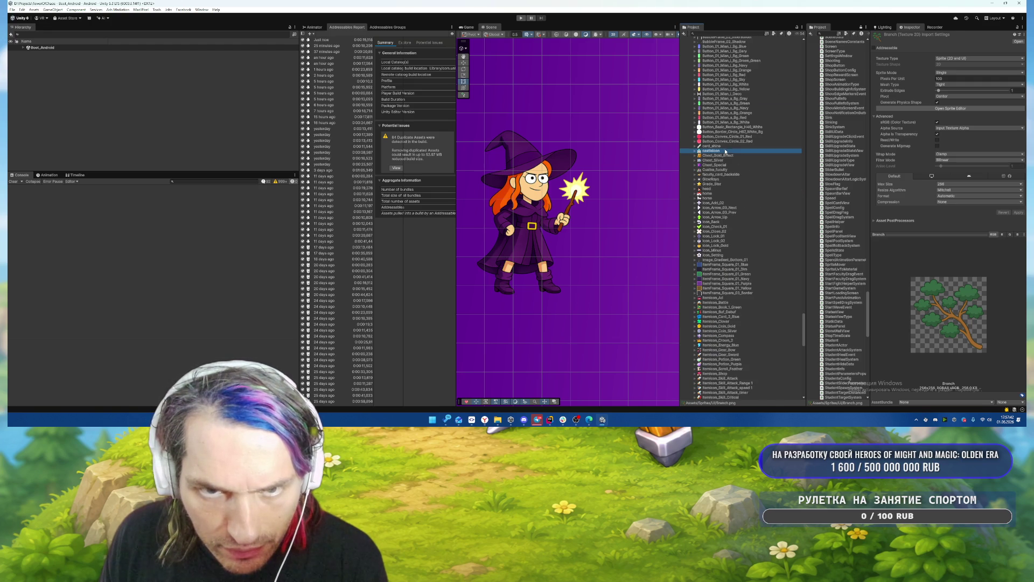
# Select faculty_card_backside and request its deletion.
pyautogui.press('Down')
pyautogui.press('Down')
pyautogui.press('Down')
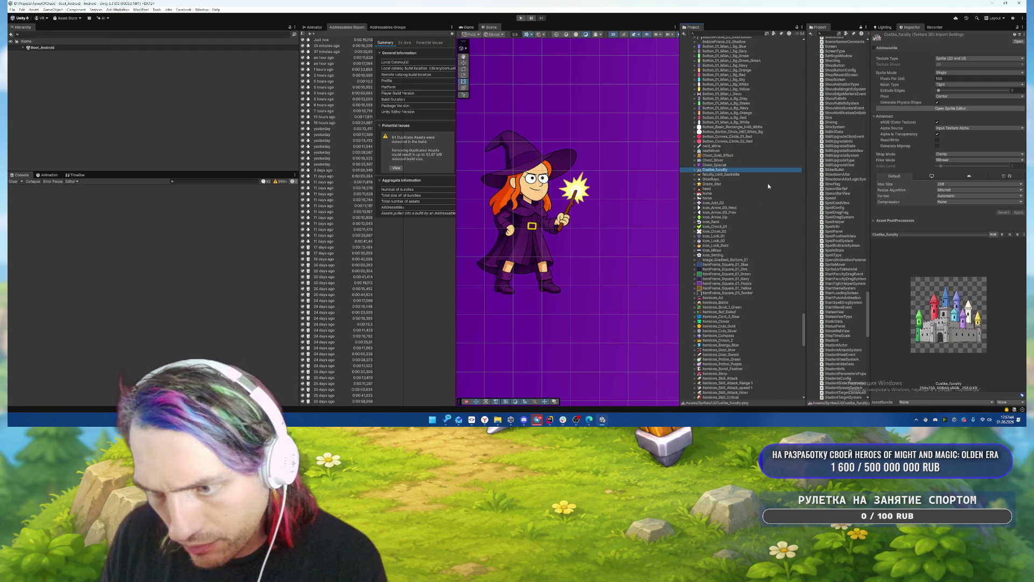
pyautogui.press('Up')
pyautogui.press('Up')
pyautogui.press('Down')
pyautogui.press('Up')
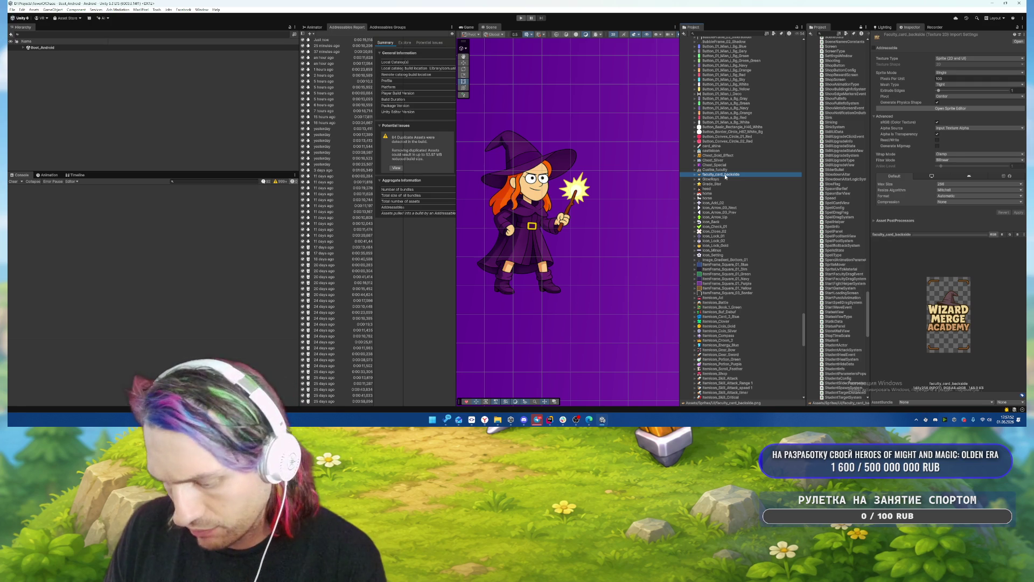
pyautogui.press('Delete')
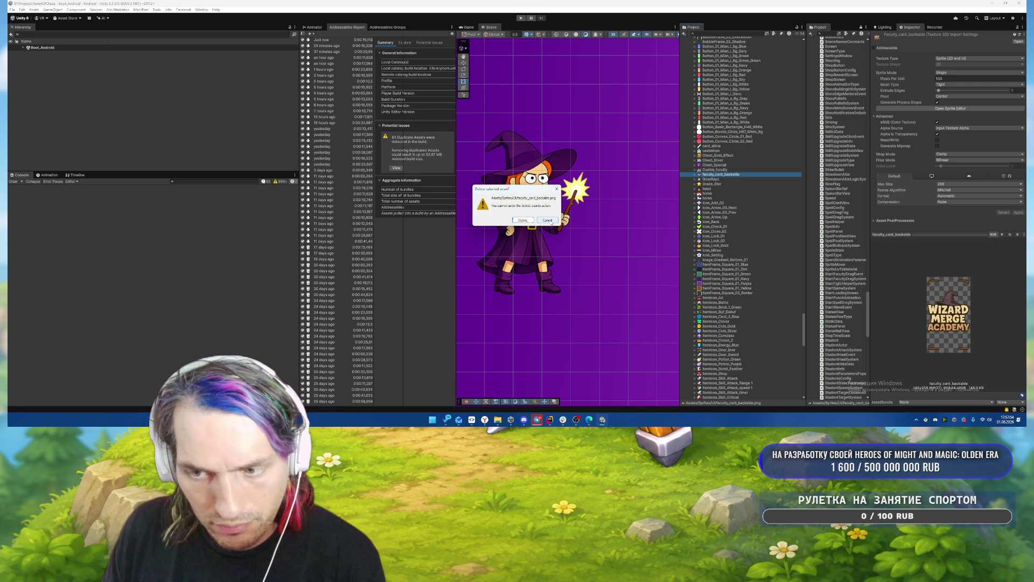
# Confirm deleting the faculty_card_backside sprite.
pyautogui.click(522, 220)
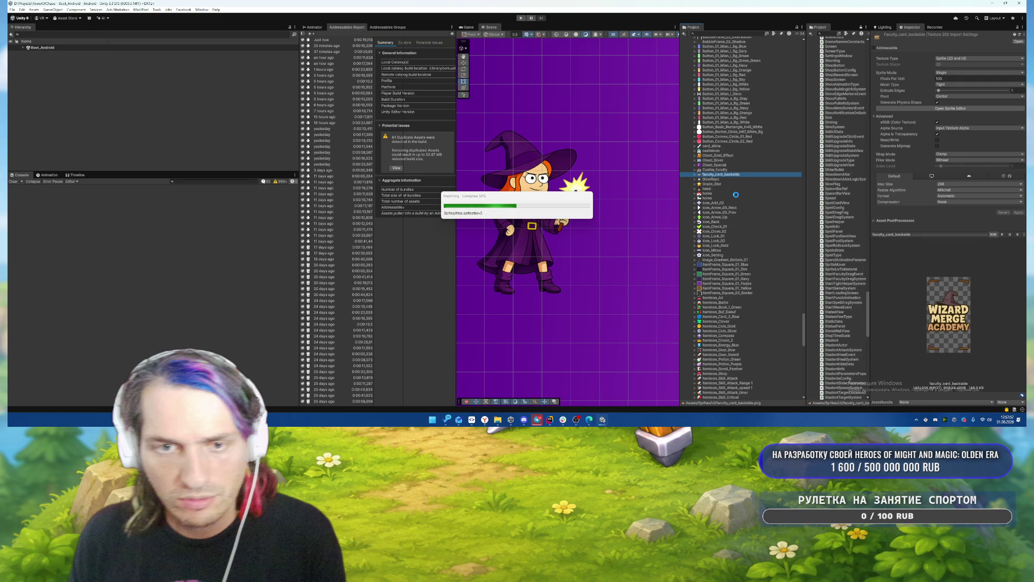
pyautogui.click(720, 170)
pyautogui.click(912, 314)
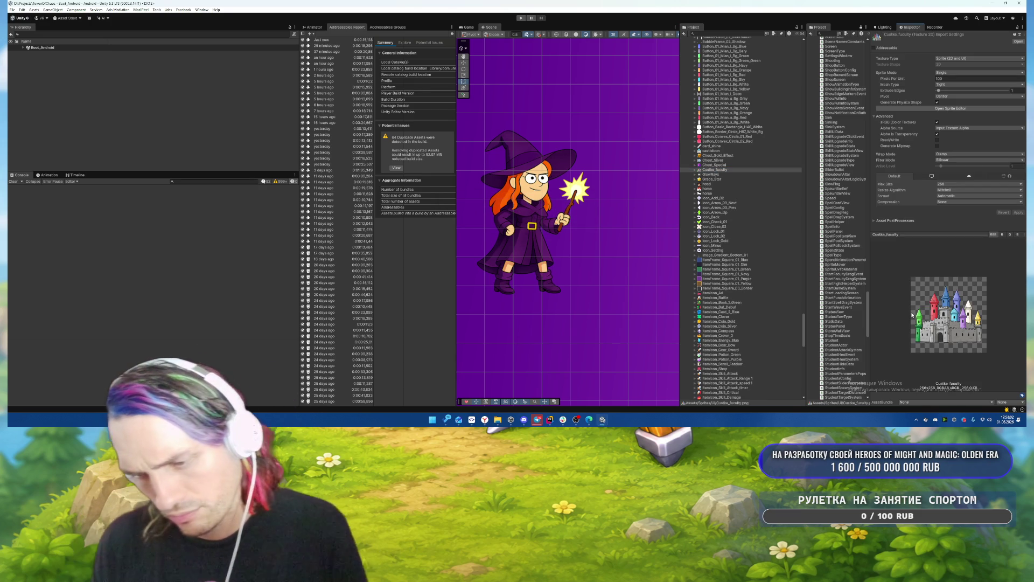
pyautogui.scroll(-15, 759, 281)
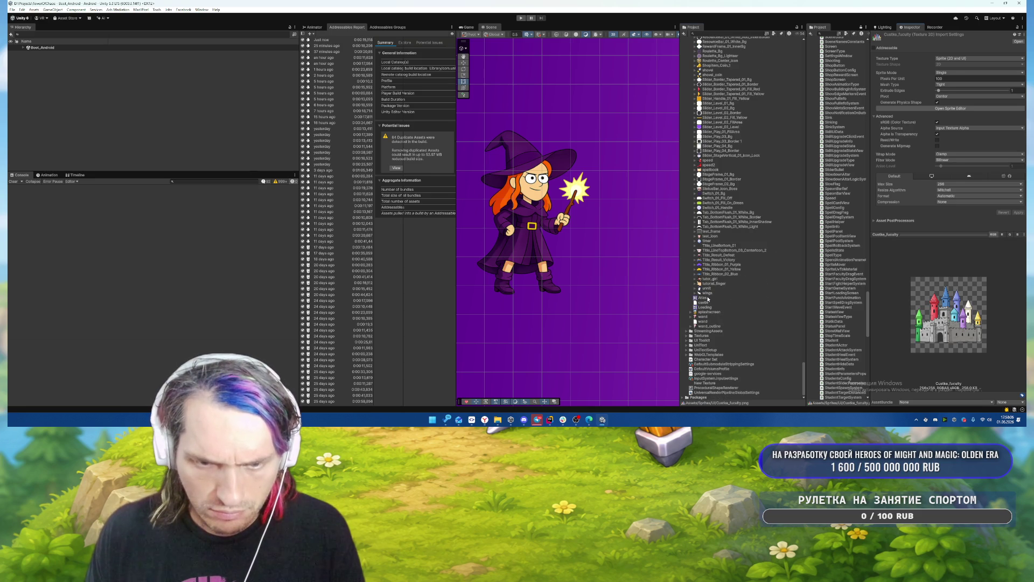
# Check the Atlas sprite atlas pack preview, then run the game with Ctrl+P.
pyautogui.click(706, 298)
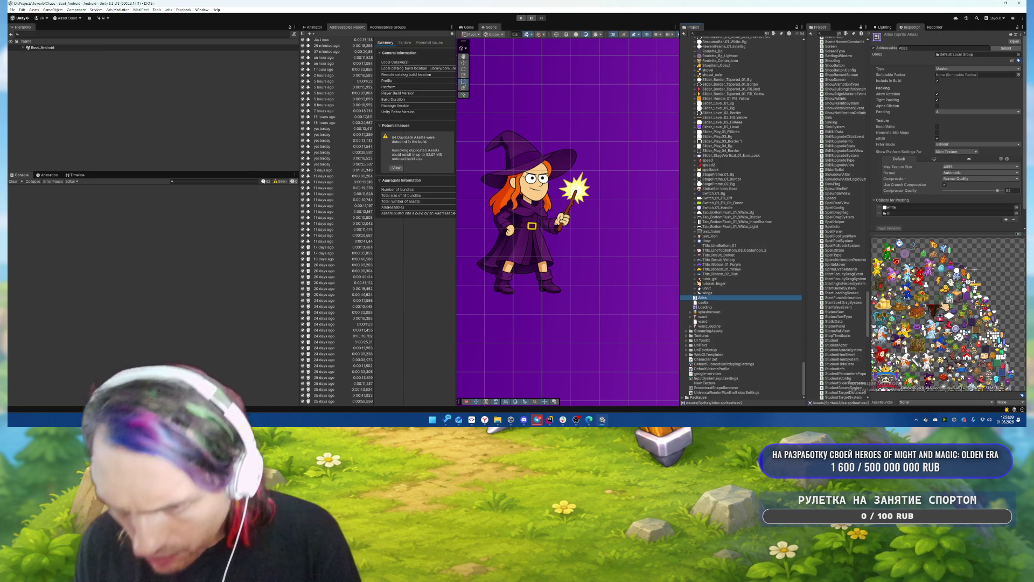
pyautogui.moveTo(949, 233)
pyautogui.mouseDown()
pyautogui.moveTo(951, 143)
pyautogui.moveTo(955, 218)
pyautogui.mouseUp()
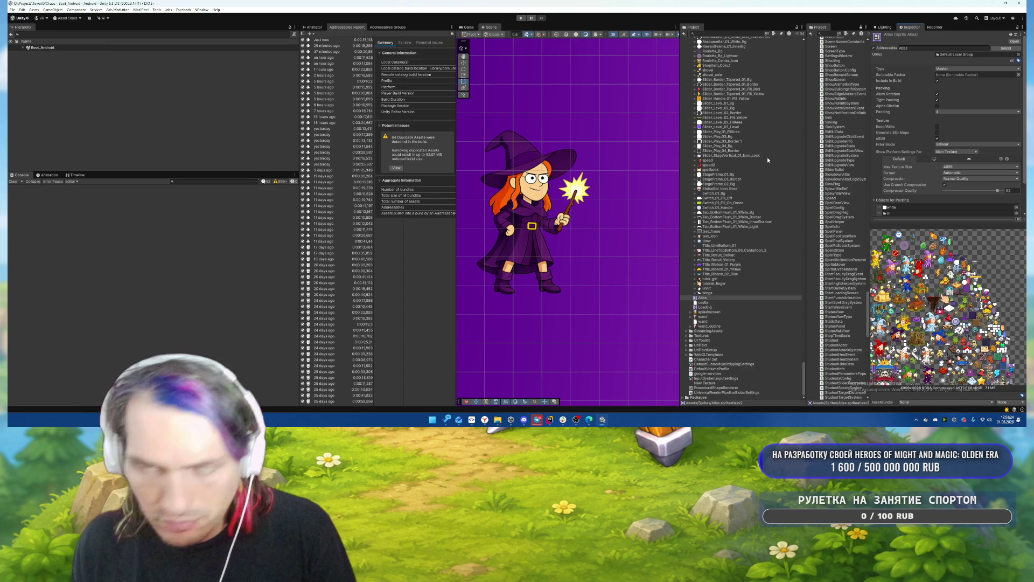
pyautogui.hotkey('ctrl', 'p')
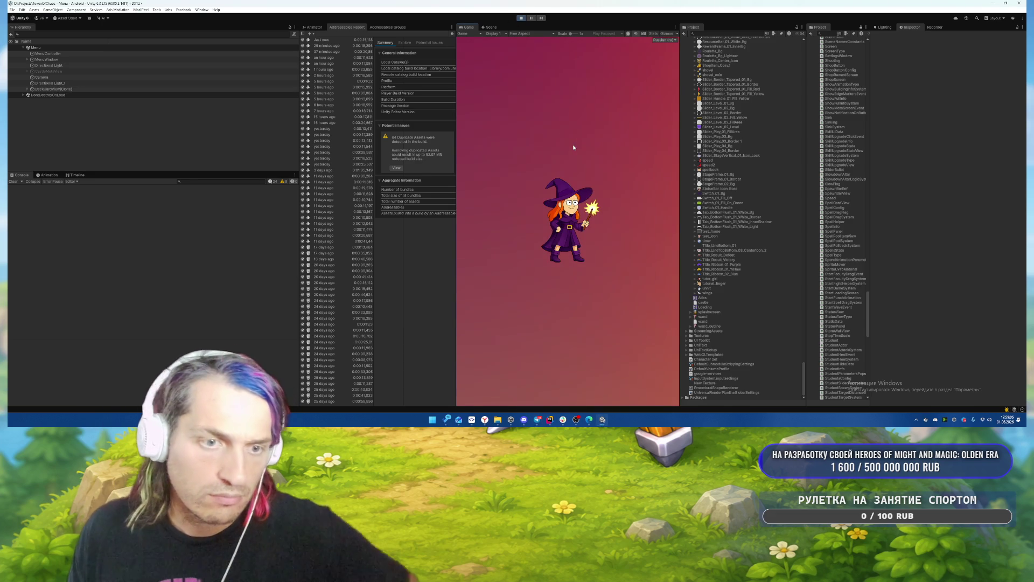
# Buy a first НАВЫКИ skill for 100 coins, then claim free coins in the shop.
pyautogui.click(651, 387)
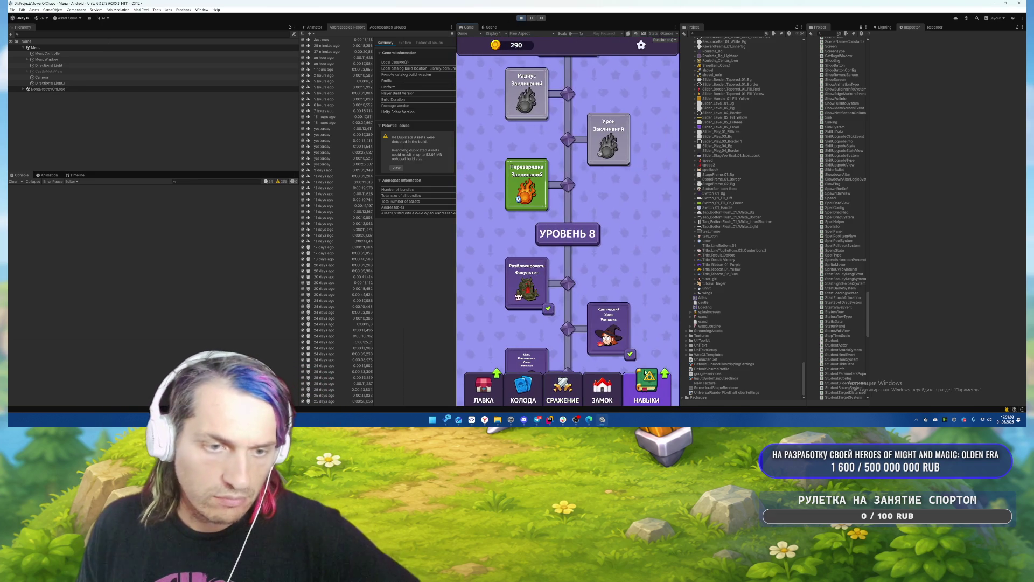
pyautogui.click(526, 181)
pyautogui.click(571, 248)
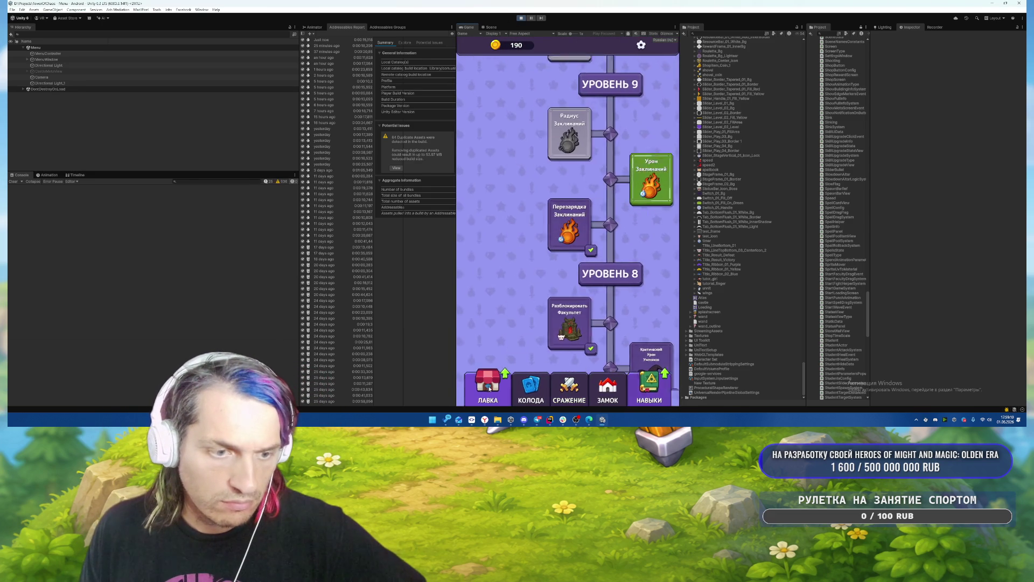
pyautogui.click(597, 291)
# Buy the Урон заклинаний skill and the next skill for 100 coins.
pyautogui.click(650, 387)
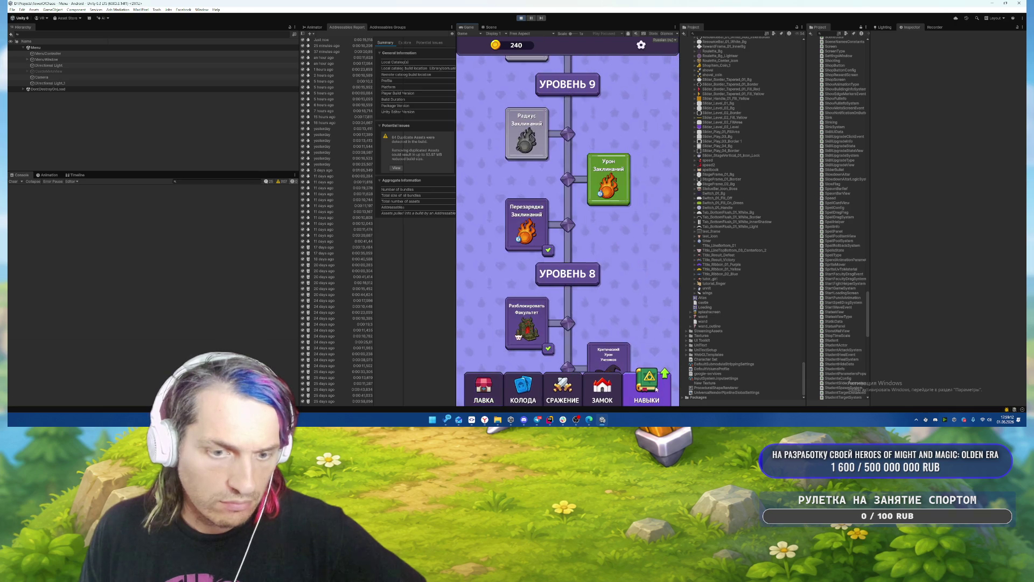
pyautogui.click(607, 181)
pyautogui.click(603, 249)
pyautogui.click(605, 224)
pyautogui.click(587, 247)
# Attempt the attack-range skill without enough coins, then claim 50 free coins in the ЛАВКА shop.
pyautogui.click(527, 162)
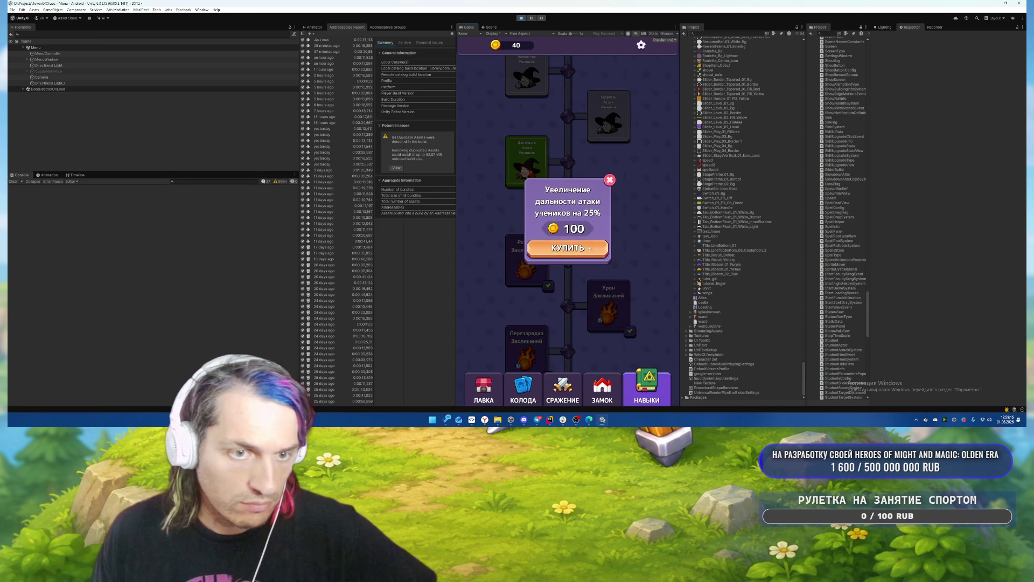
pyautogui.click(567, 247)
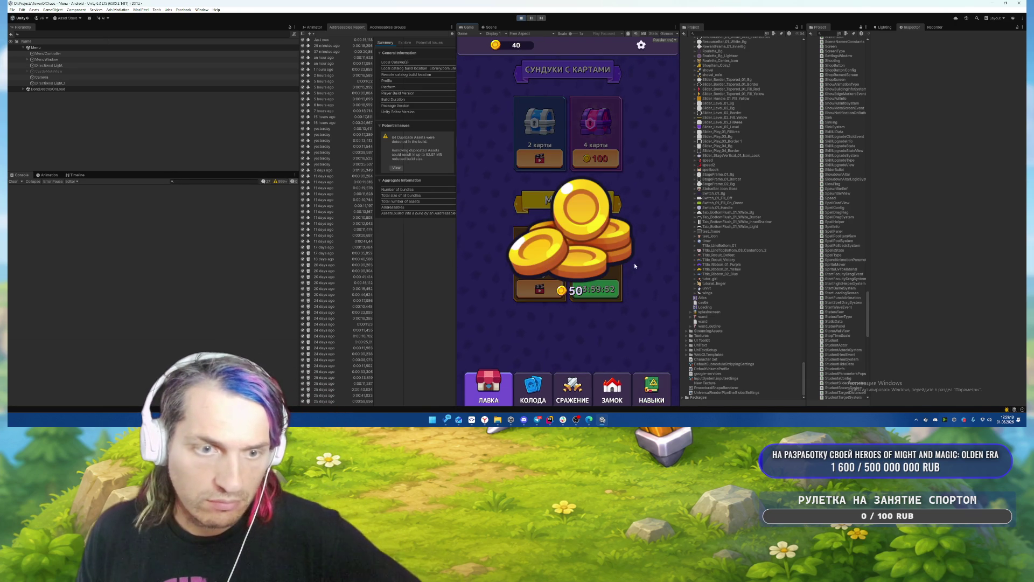
pyautogui.click(651, 387)
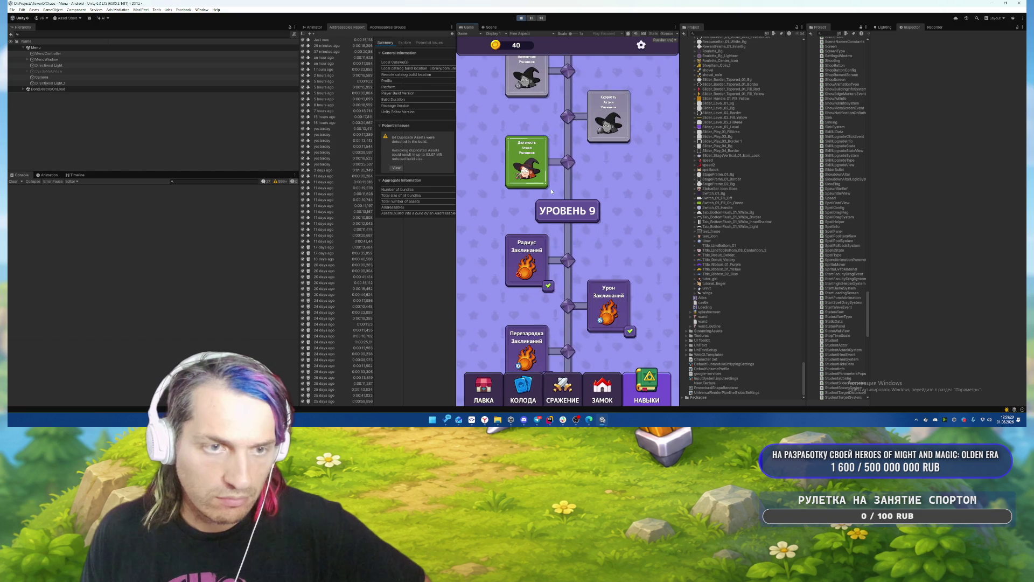
pyautogui.click(527, 161)
pyautogui.click(634, 229)
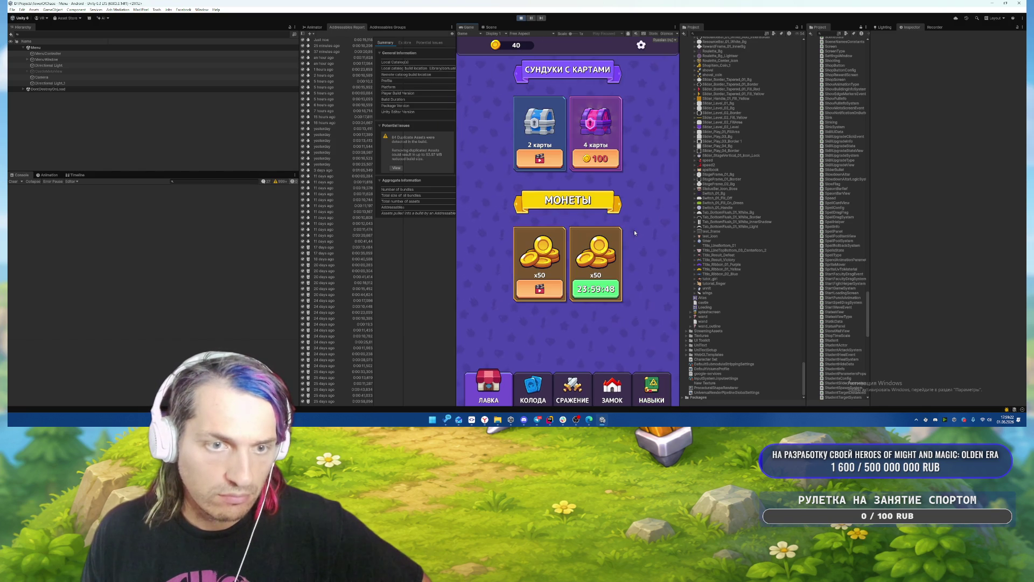
pyautogui.click(547, 290)
# Retry attack range with 90 coins and claim another 50 free coins.
pyautogui.click(655, 396)
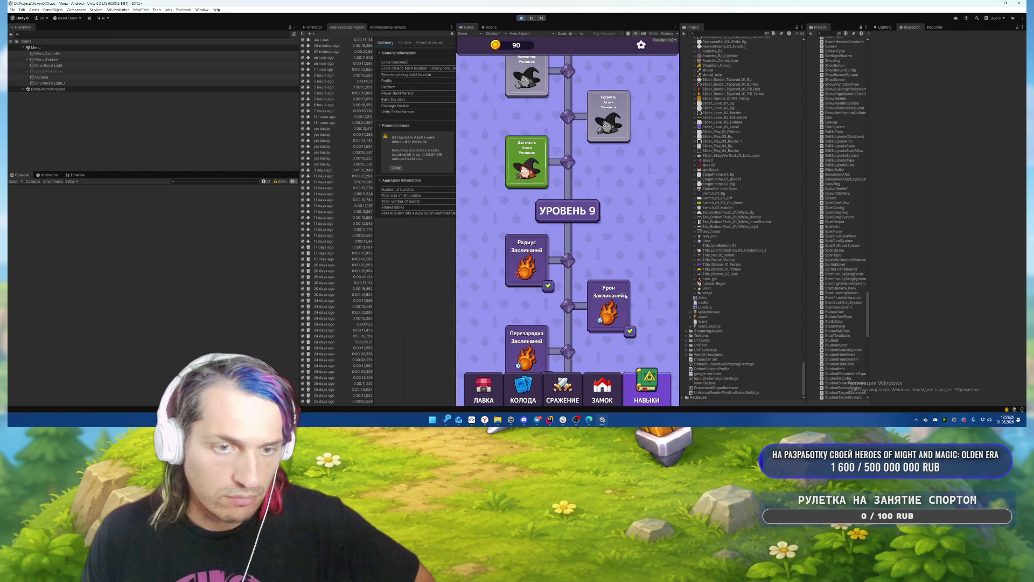
pyautogui.click(526, 162)
pyautogui.click(566, 247)
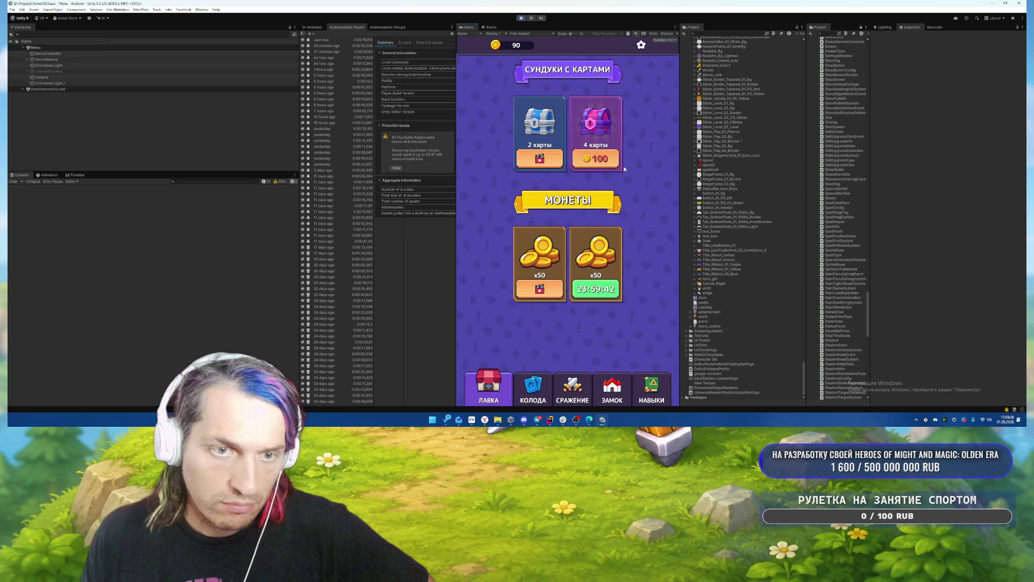
pyautogui.click(540, 289)
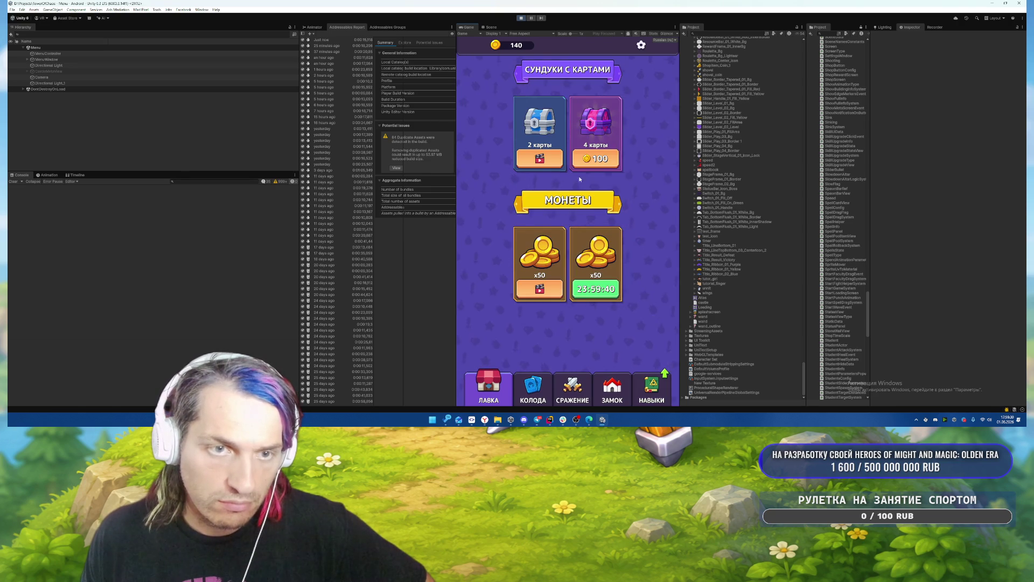
# Buy attack range for 100 coins, attempt attack speed with 40 left, then open the СРАЖЕНИЕ level 1-2 Forest screen.
pyautogui.click(655, 388)
pyautogui.click(527, 162)
pyautogui.click(573, 230)
pyautogui.click(609, 158)
pyautogui.click(574, 227)
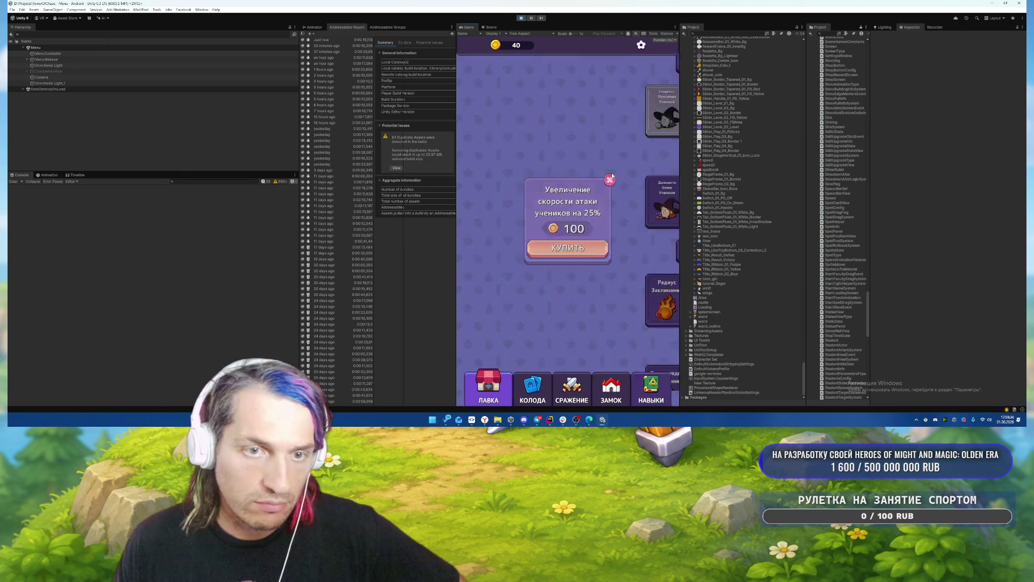
pyautogui.click(573, 388)
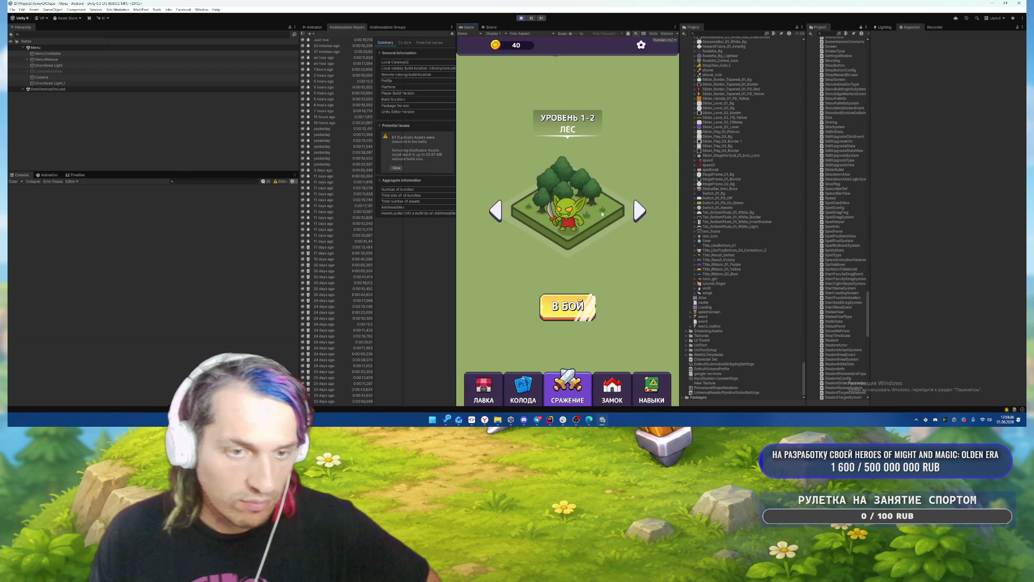